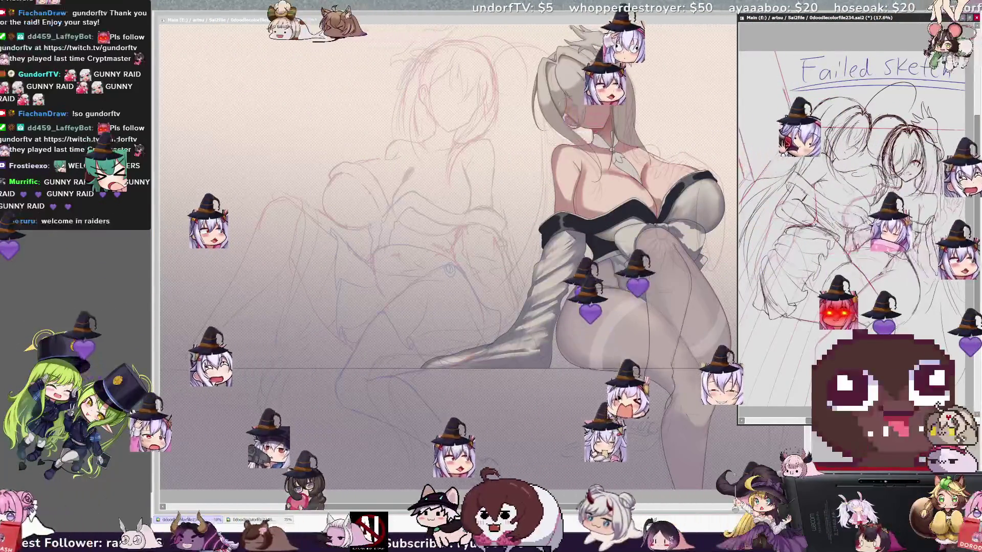
Step: Switch to the main illustration canvas with Ctrl+Tab and zoom to frame the whole artwork
scroll(838, 309, up, 1)
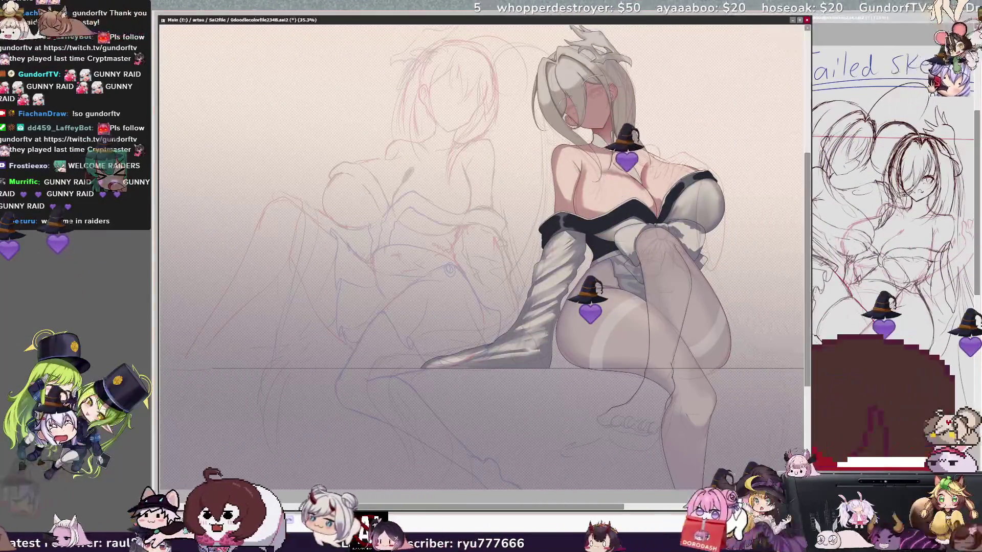
key(ctrl+Tab)
scroll(591, 310, down, 1)
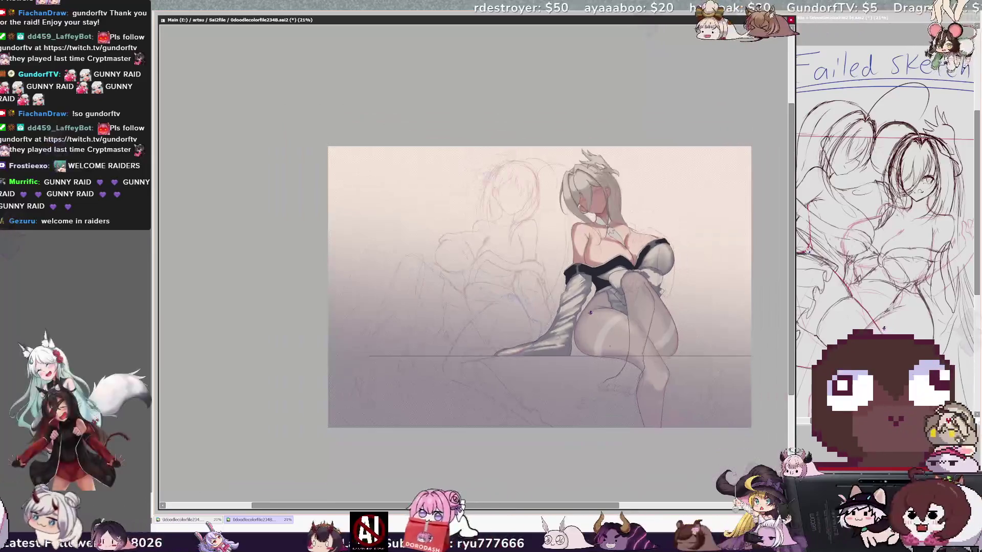
scroll(582, 321, up, 1)
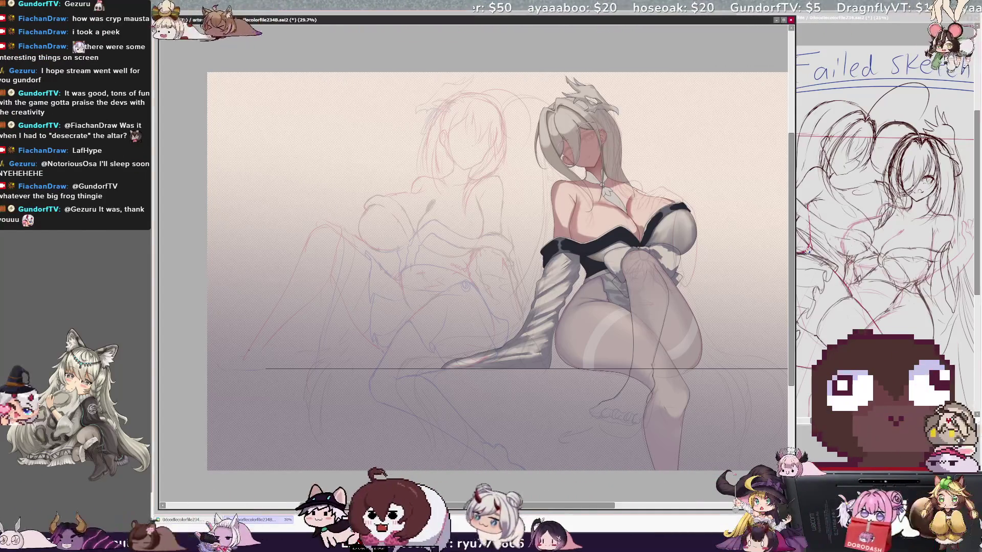
key(Delete)
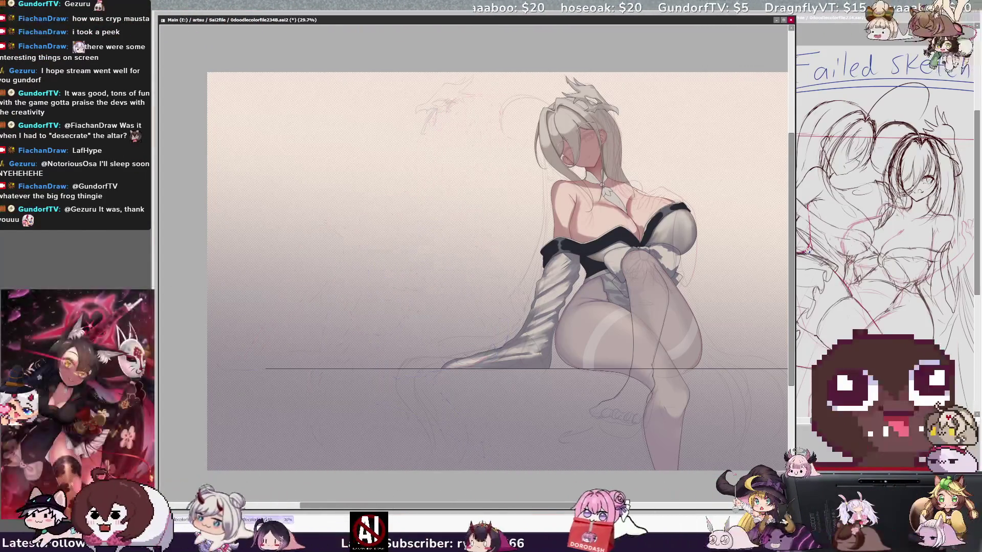
key(ctrl+z)
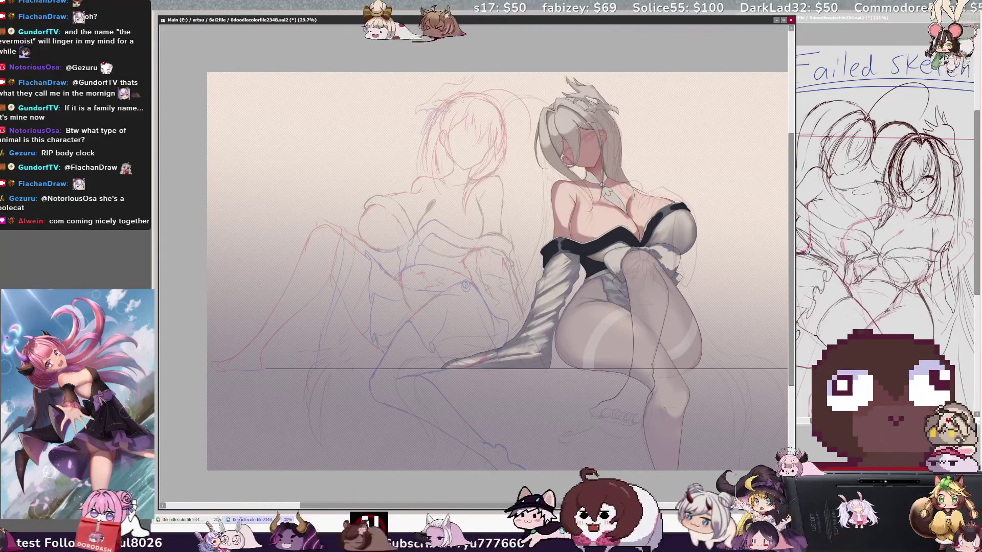
key(h)
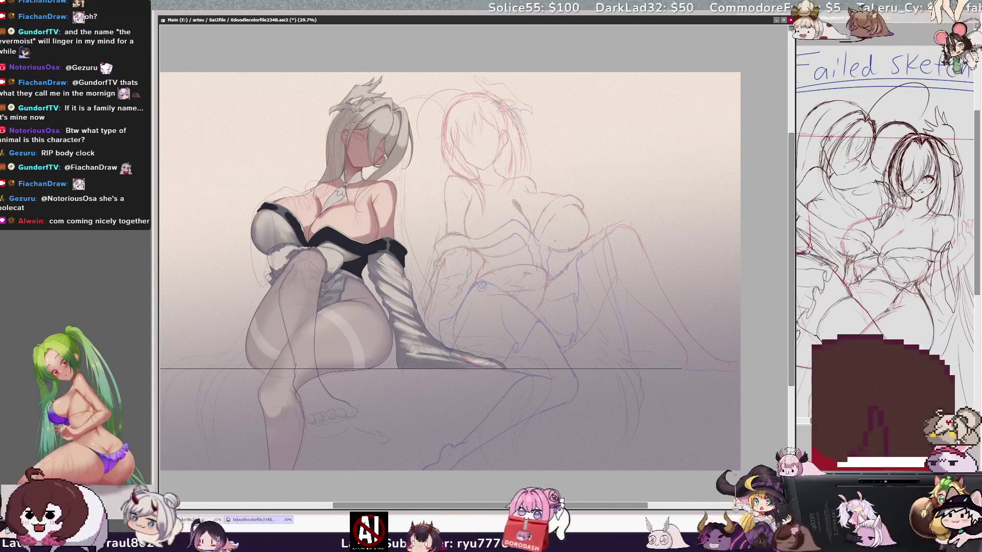
key(h)
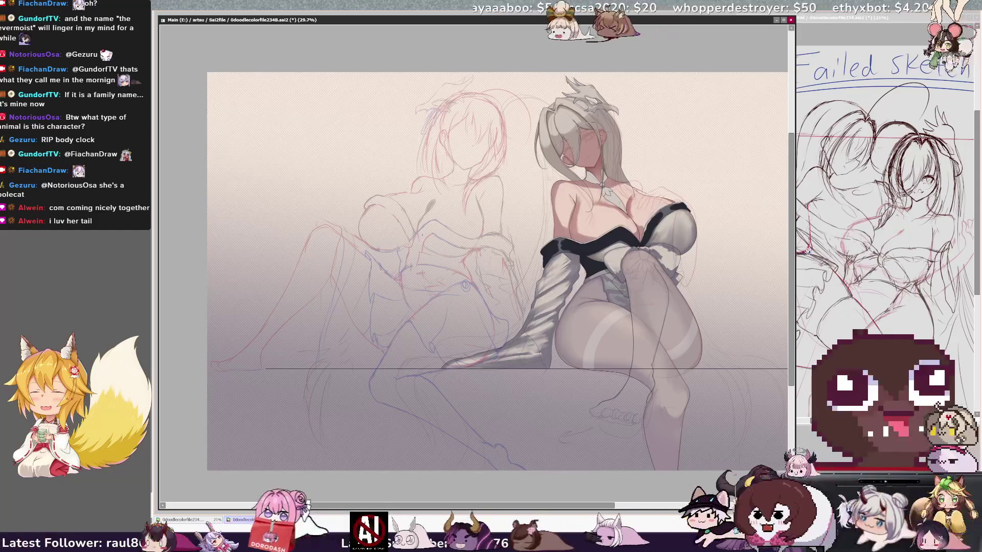
scroll(491, 271, right, 2)
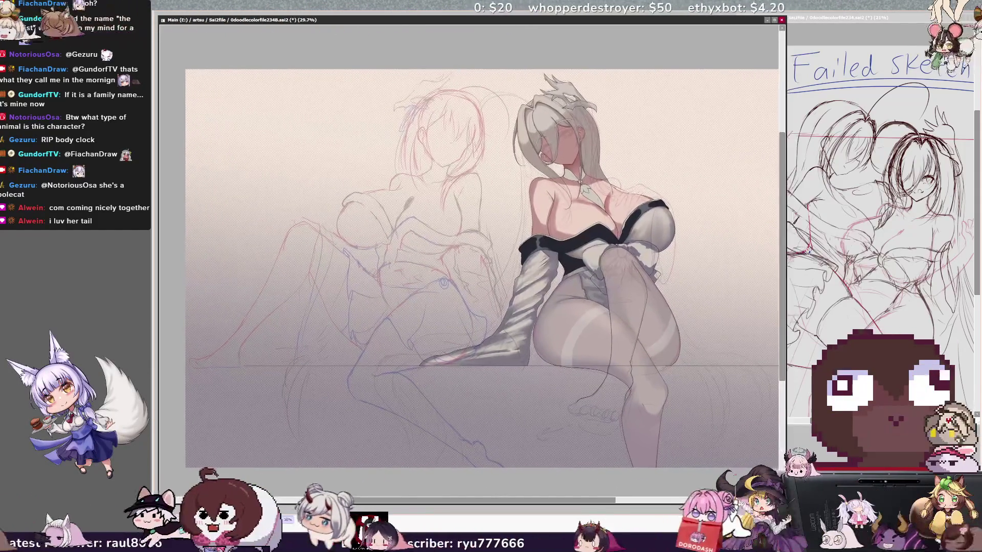
mouse_move(607, 501)
mouse_down()
mouse_move(648, 506)
mouse_move(586, 500)
mouse_up()
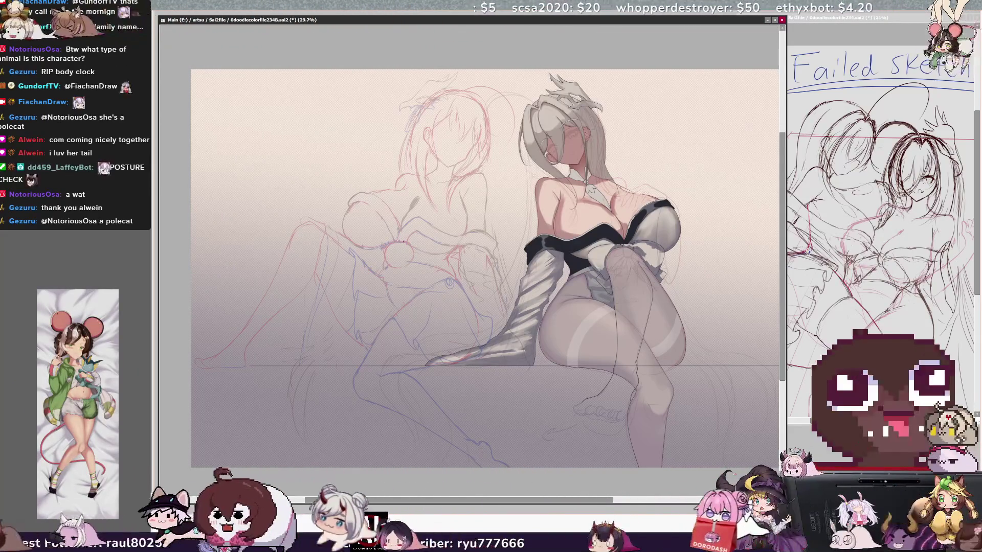
key(ctrl+Tab)
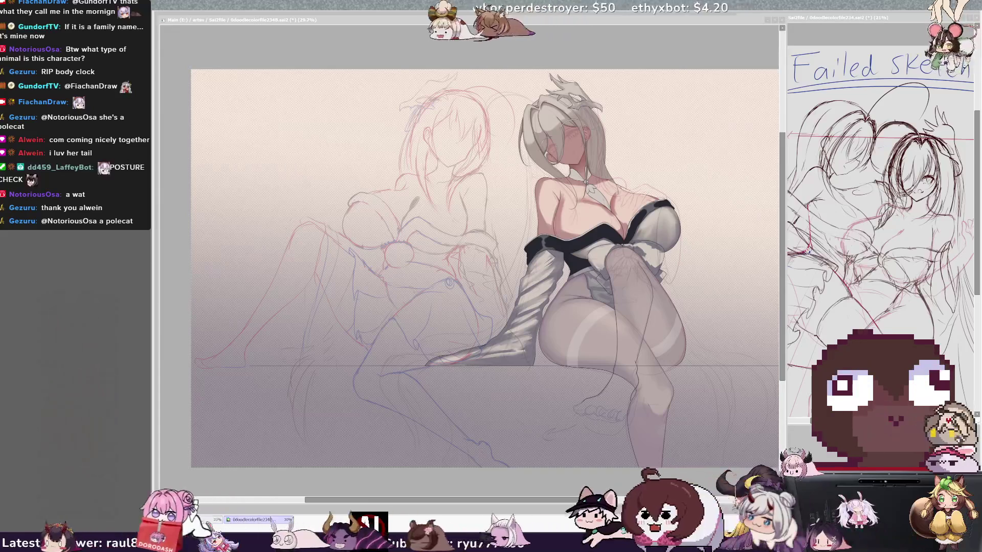
key(ctrl+Tab)
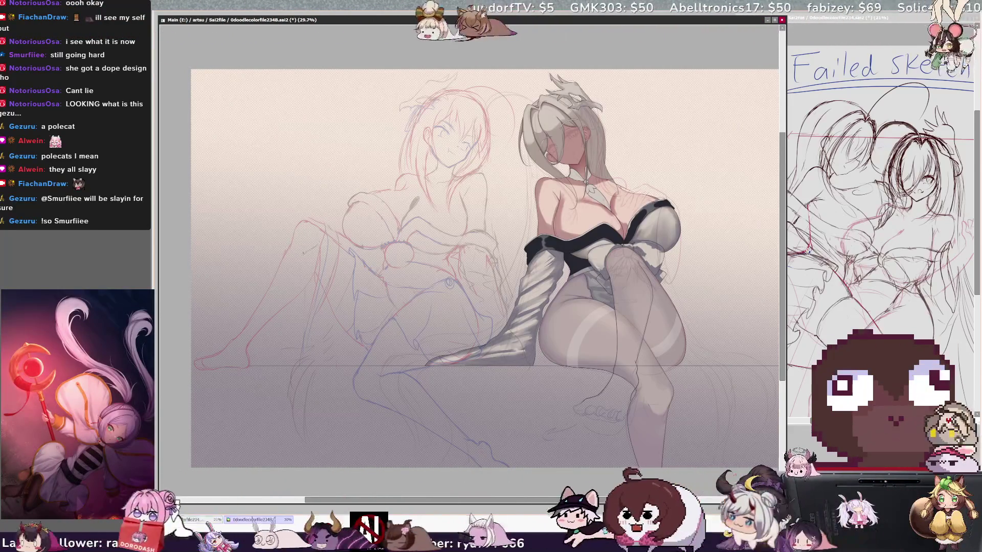
key(h)
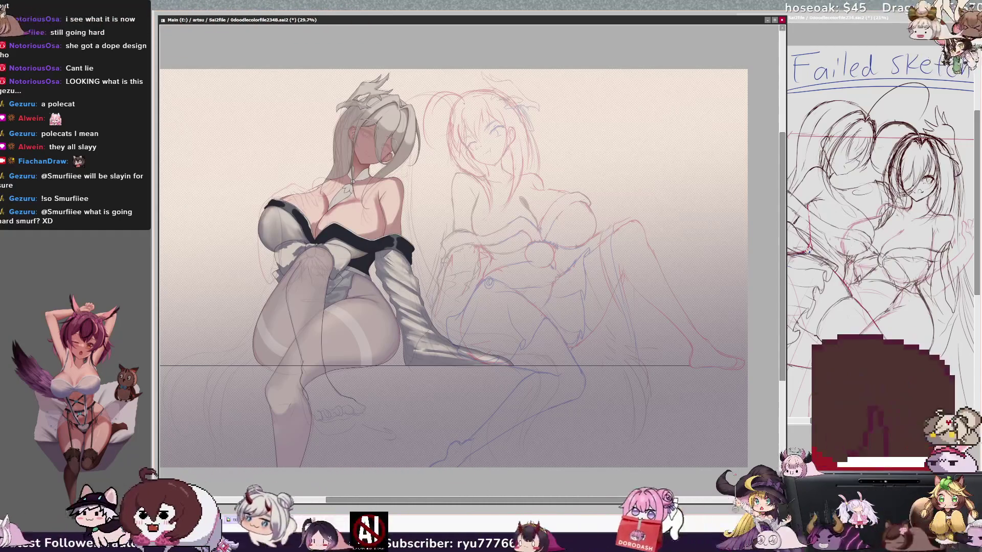
key(h)
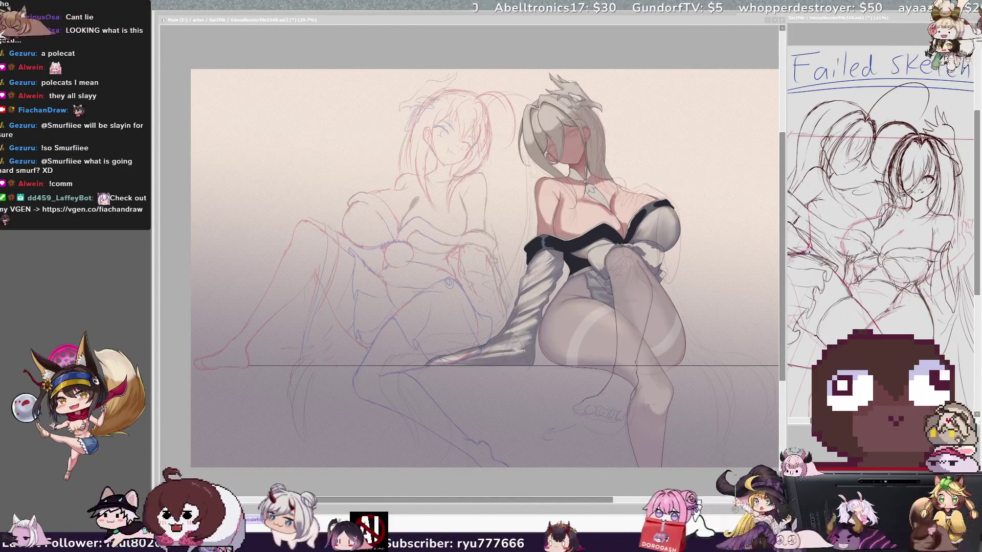
click(302, 27)
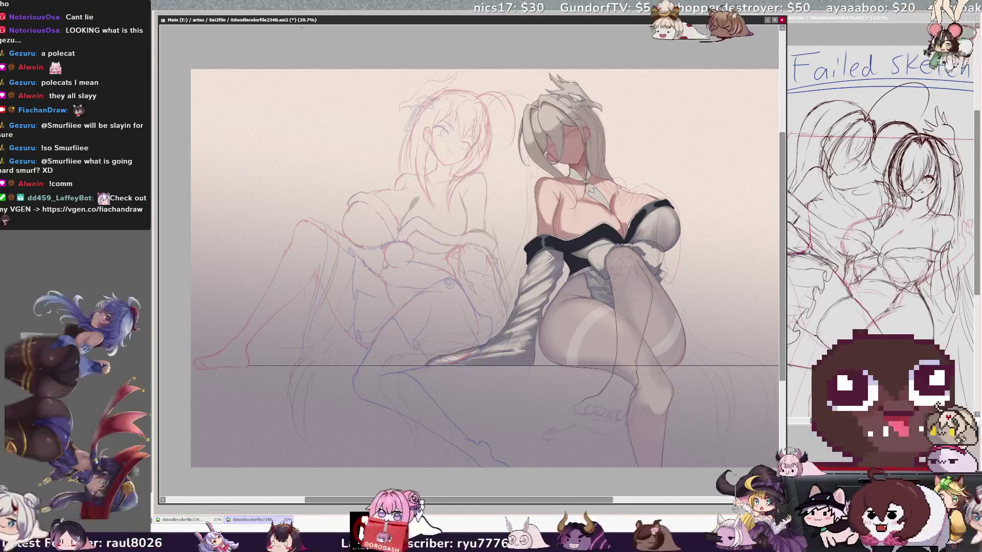
scroll(463, 419, up, 1)
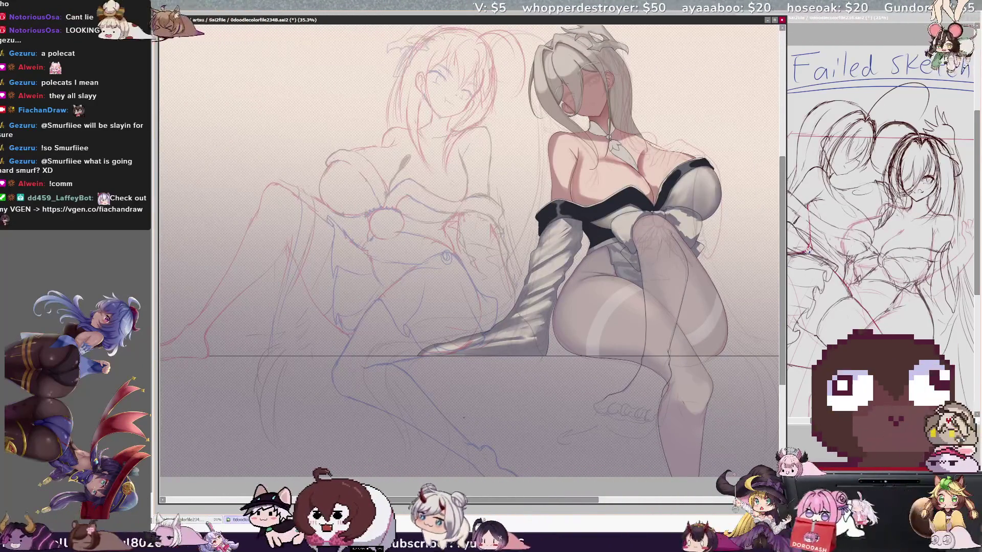
drag(461, 256, 504, 255)
drag(569, 500, 572, 507)
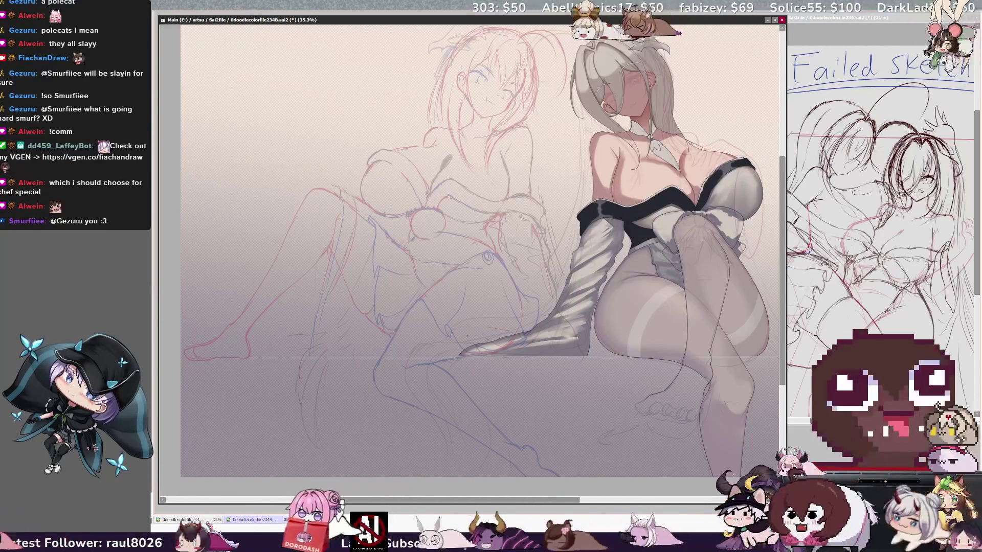
key(h)
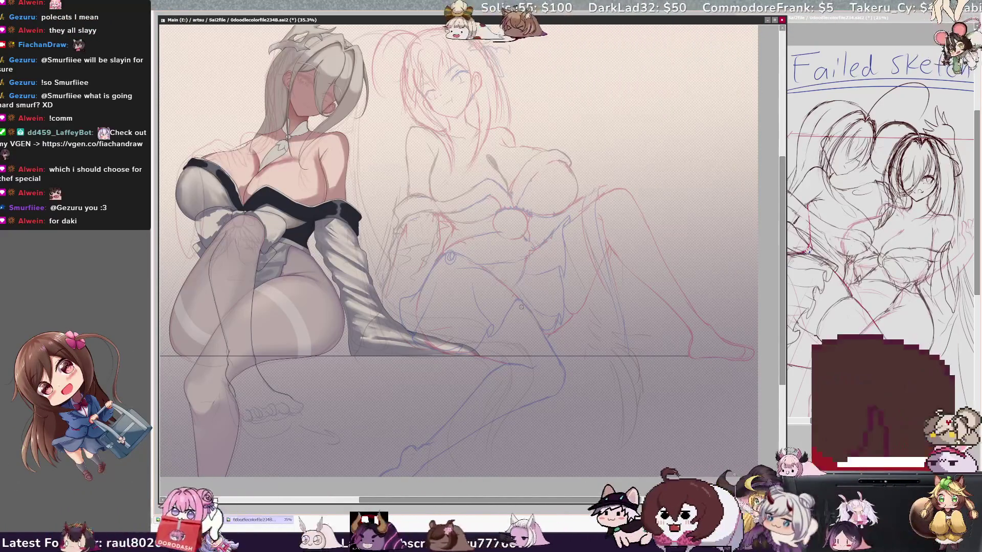
key(h)
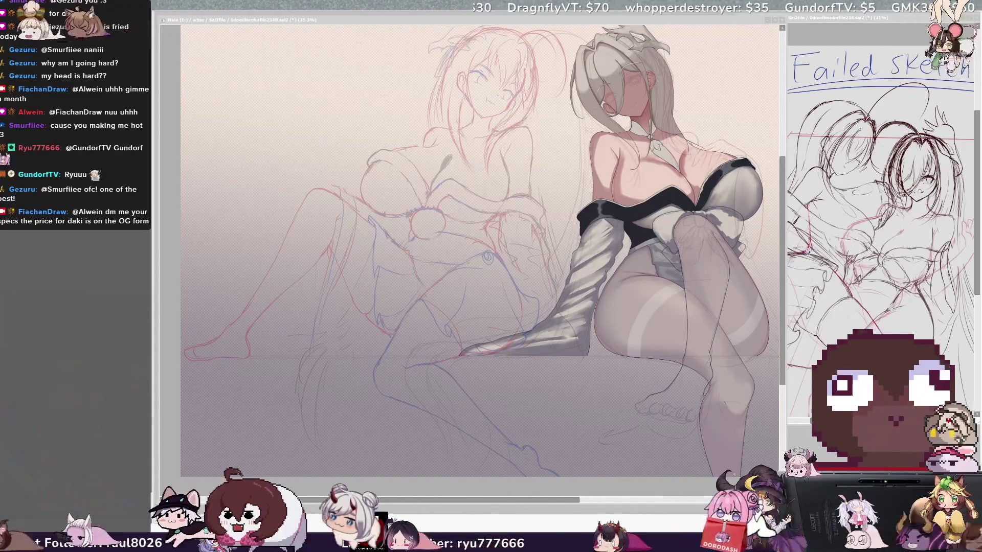
click(522, 242)
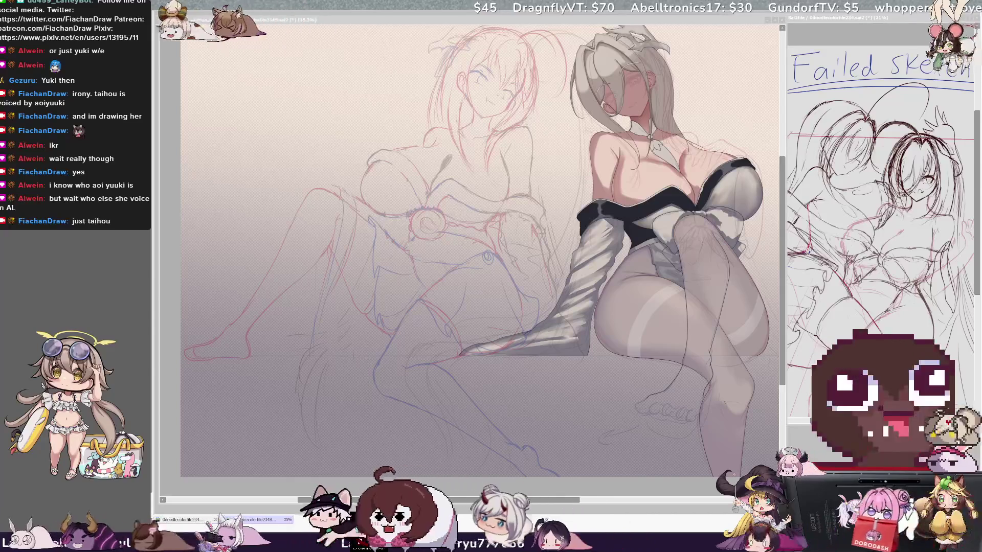
Step: Zoom out so the whole canvas fits in the window
key(minus)
key(minus)
key(minus)
scroll(679, 195, up, 2)
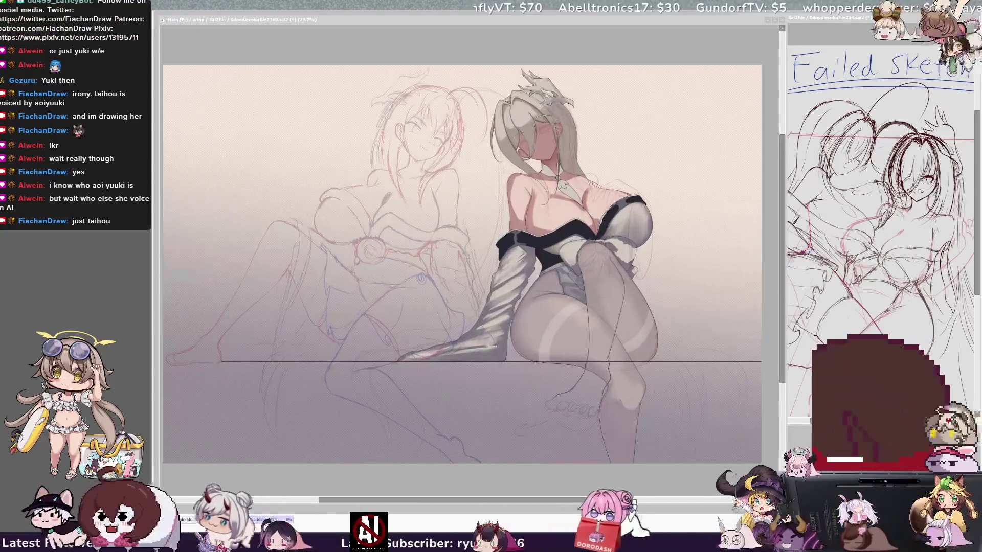
drag(461, 256, 503, 261)
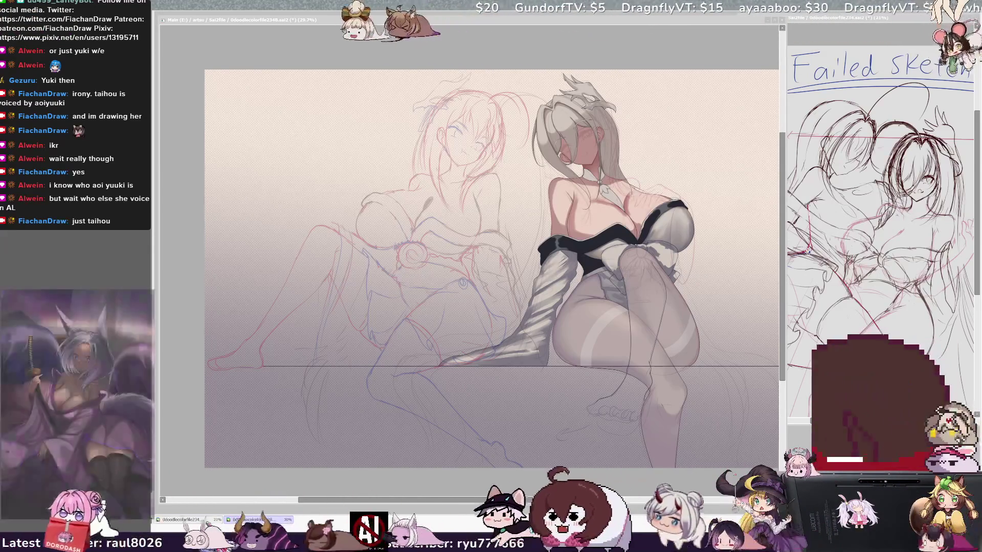
key(alt+Tab)
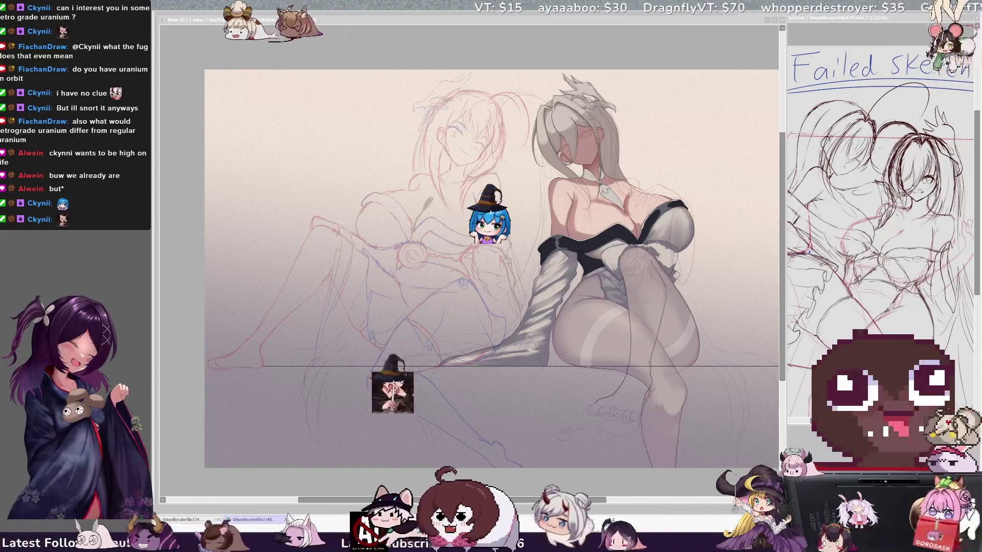
mouse_move(601, 500)
mouse_down()
mouse_move(614, 504)
mouse_move(577, 504)
mouse_up()
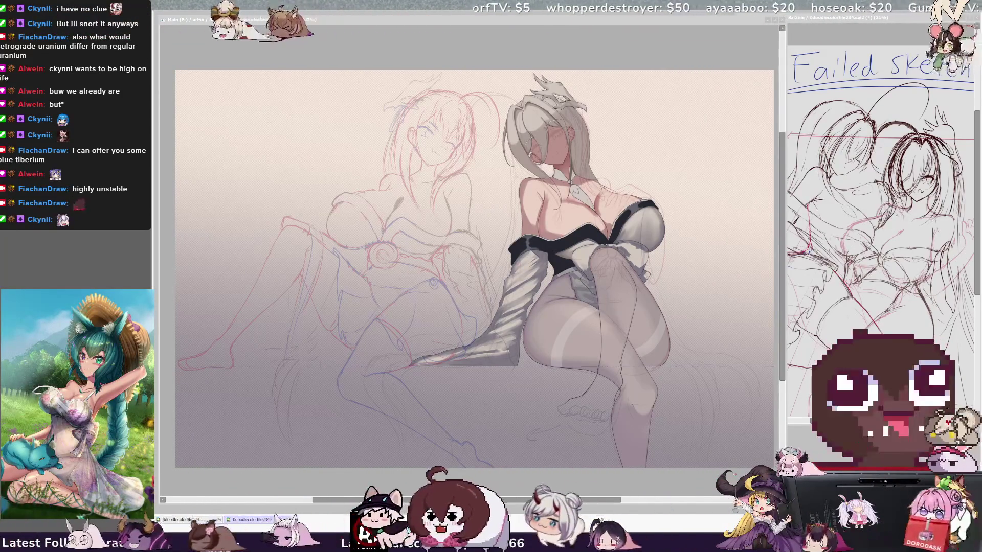
Step: Flip the canvas view horizontally so the rendered woman sits on the left
click(370, 266)
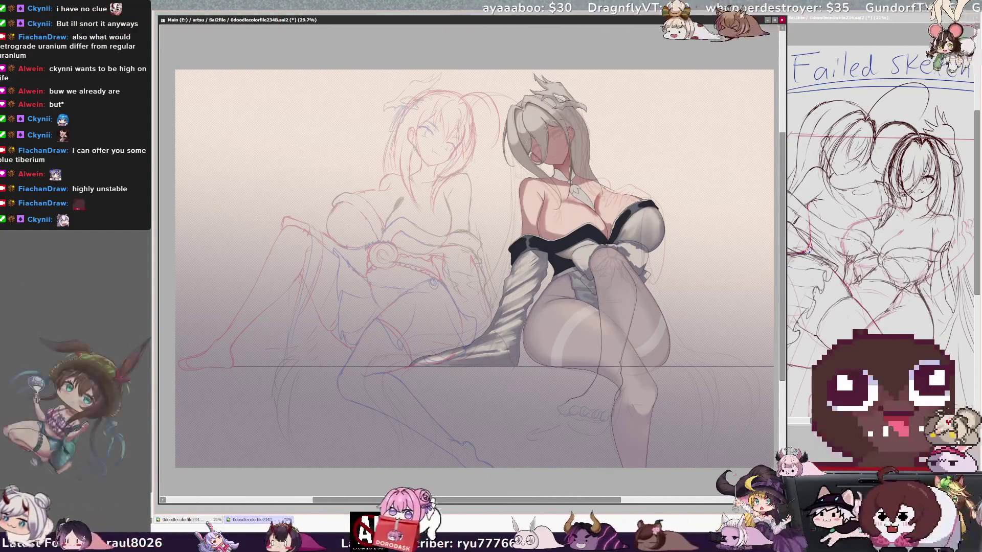
key(h)
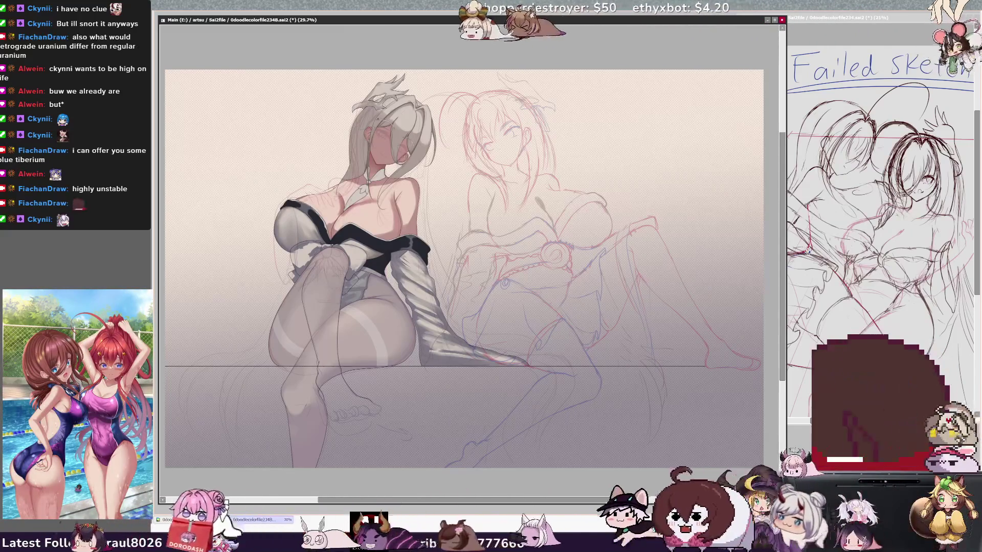
Step: Toggle the red-and-blue sketch layer off and on, then start free-transforming it with a slight tilt
drag(619, 504, 615, 503)
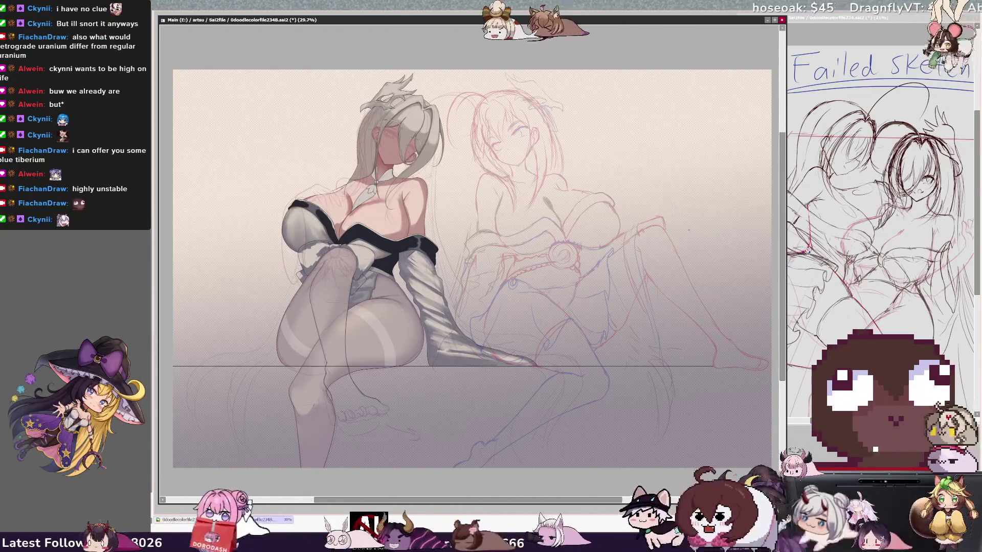
key(ctrl+h)
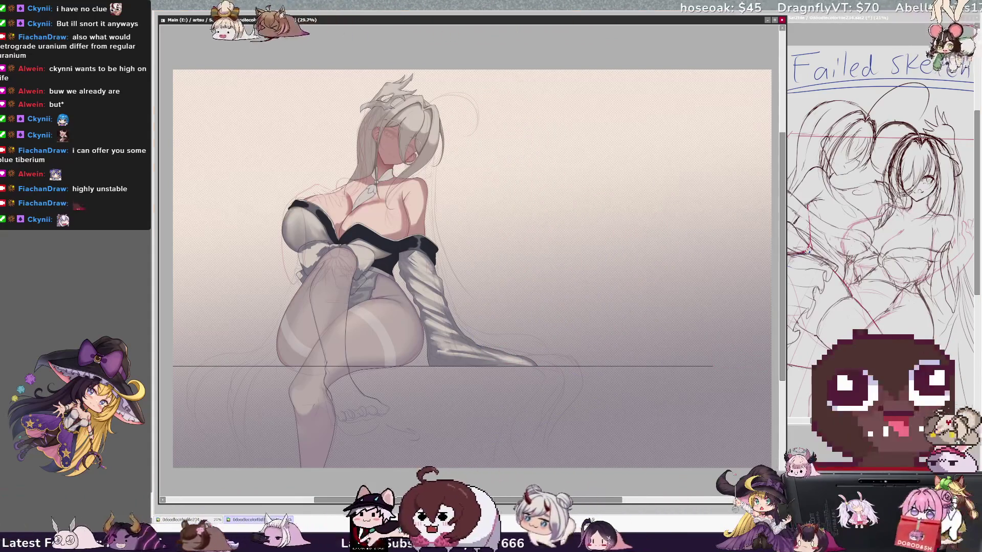
key(ctrl+h)
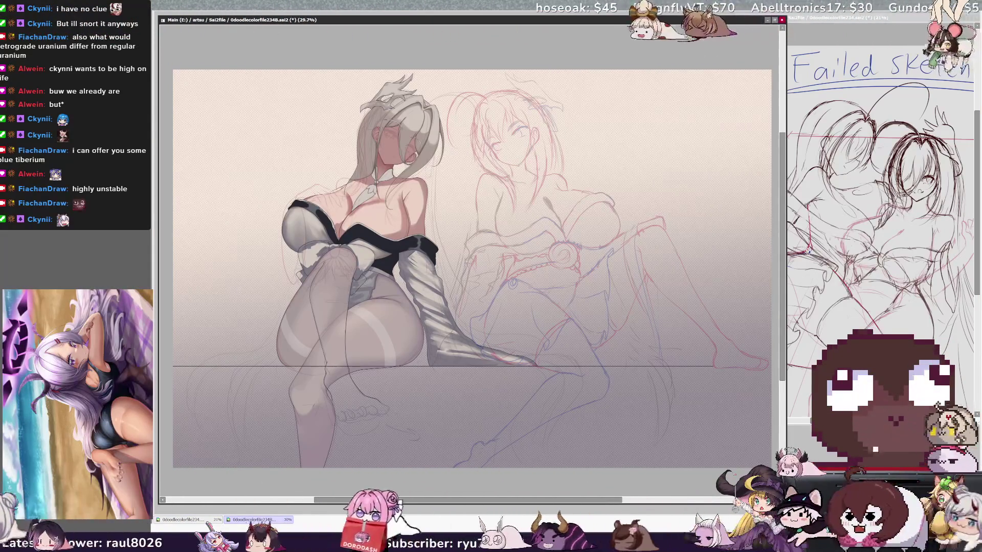
key(ctrl+t)
drag(739, 479, 733, 449)
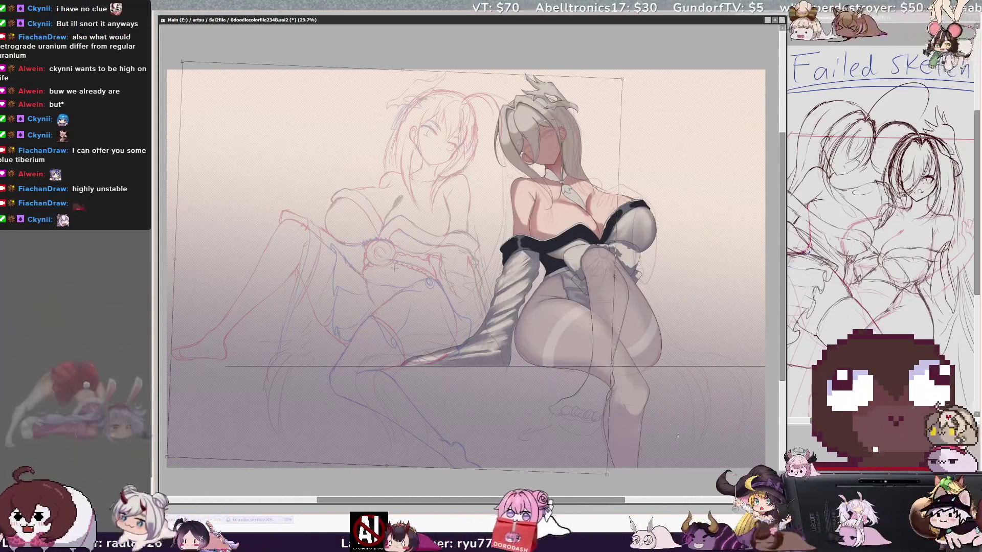
Step: Tilt the second-figure sketch about 4° clockwise and shift it slightly right
drag(651, 397, 617, 446)
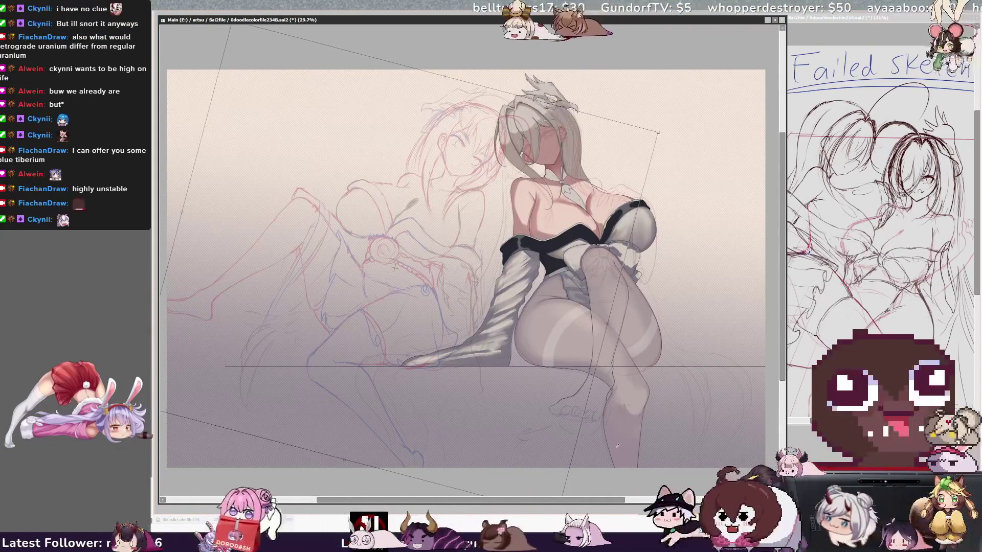
key(ctrl+z)
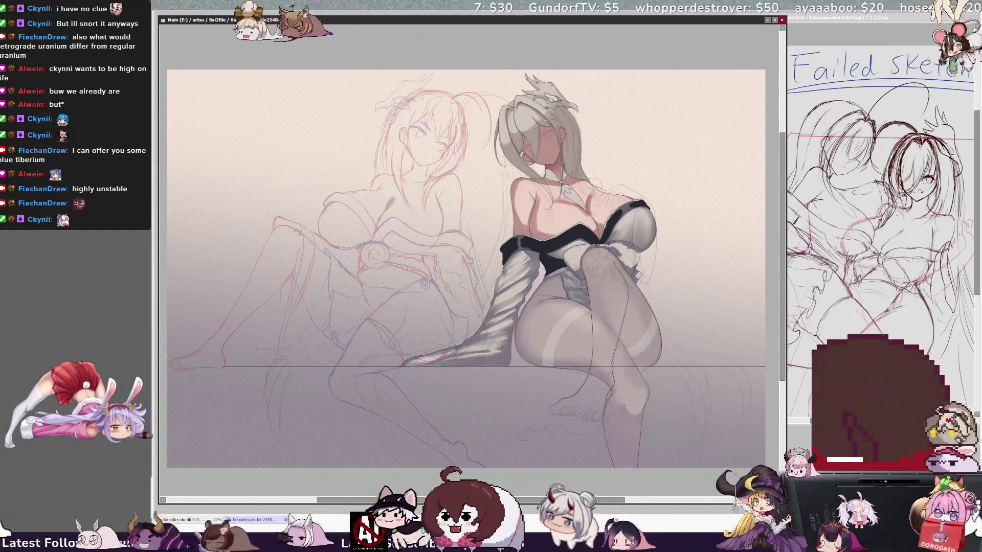
drag(680, 349, 672, 367)
drag(573, 381, 581, 383)
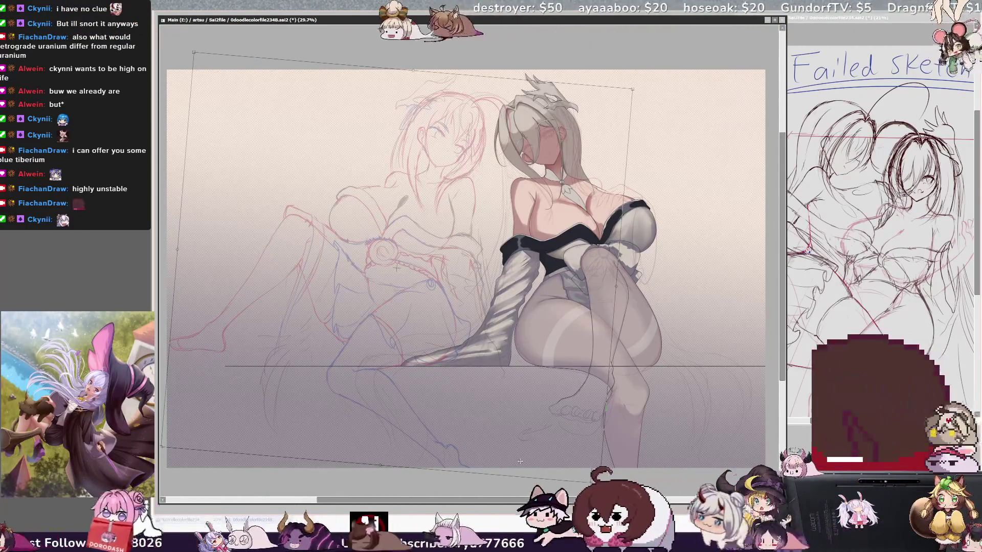
key(Return)
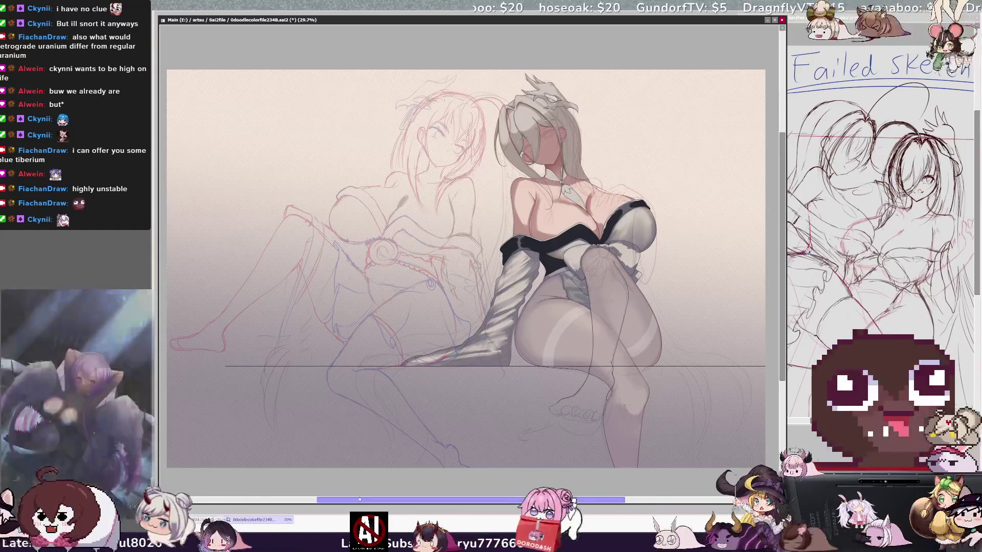
Step: Move the sketch's outstretched left leg down and right, rotating it slightly counter-clockwise
drag(359, 499, 341, 499)
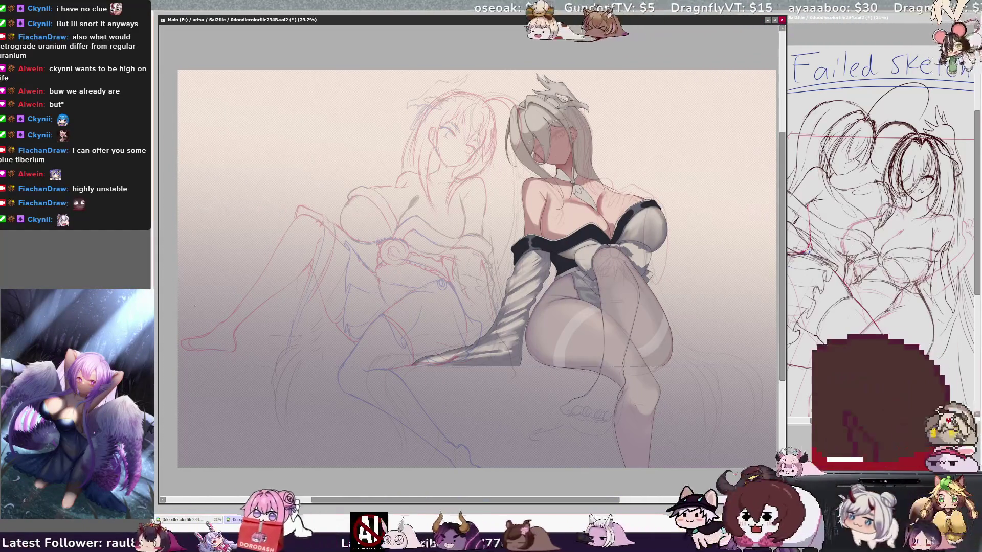
mouse_move(285, 295)
mouse_down()
mouse_move(324, 239)
mouse_move(322, 208)
mouse_move(294, 185)
mouse_up()
key(ctrl+t)
drag(314, 330, 325, 343)
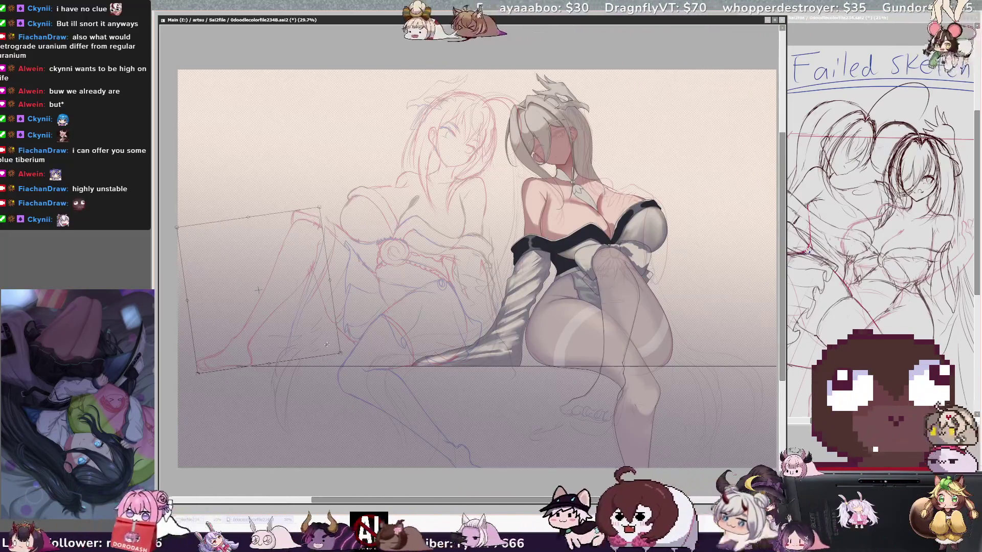
drag(333, 245, 328, 225)
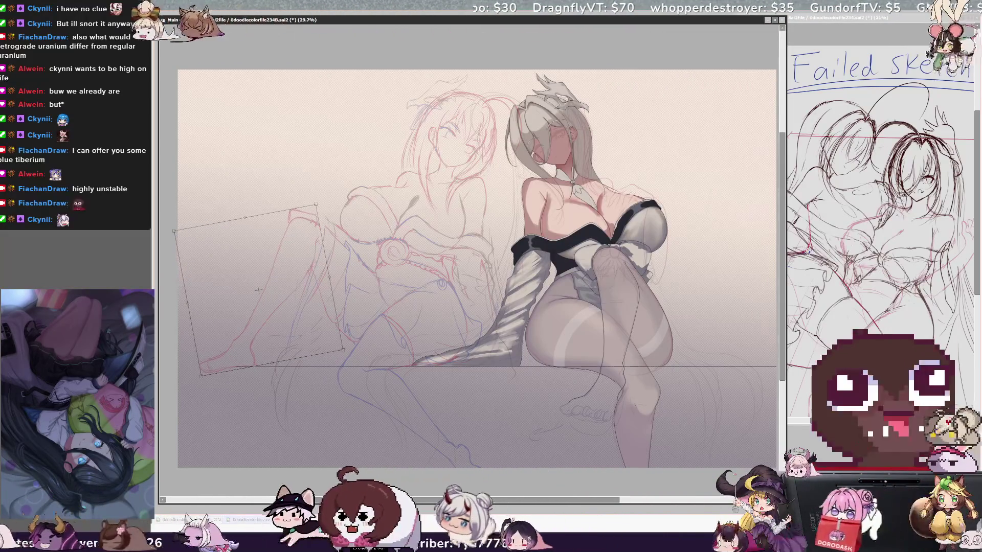
key(Right)
key(Right)
key(Right)
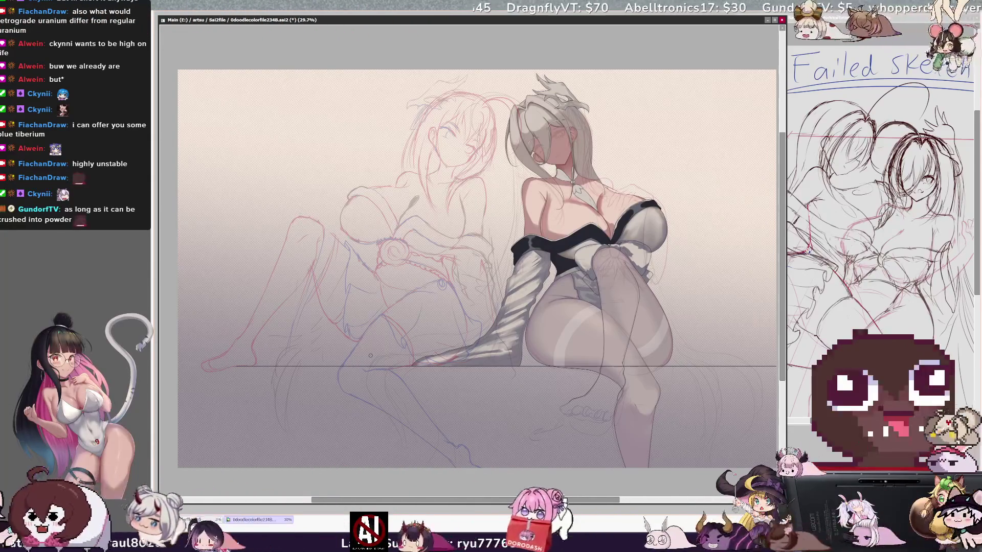
Step: Pan the canvas slightly to the right with the horizontal scrollbar
drag(463, 500, 468, 500)
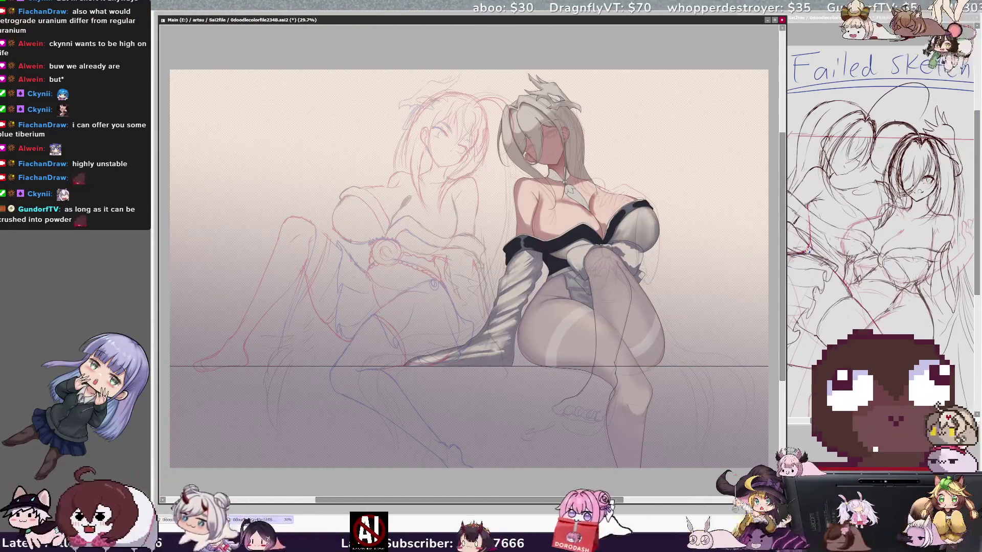
Step: Zoom the canvas from 29.7% to 100% and pan to the chest and necklace
scroll(317, 268, up, 1)
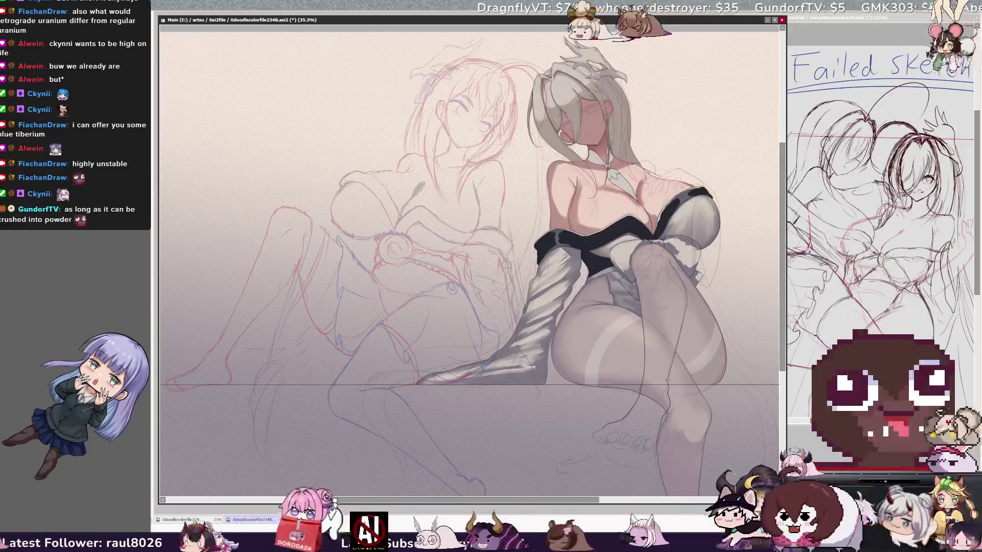
scroll(470, 266, down, 1)
scroll(491, 266, up, 1)
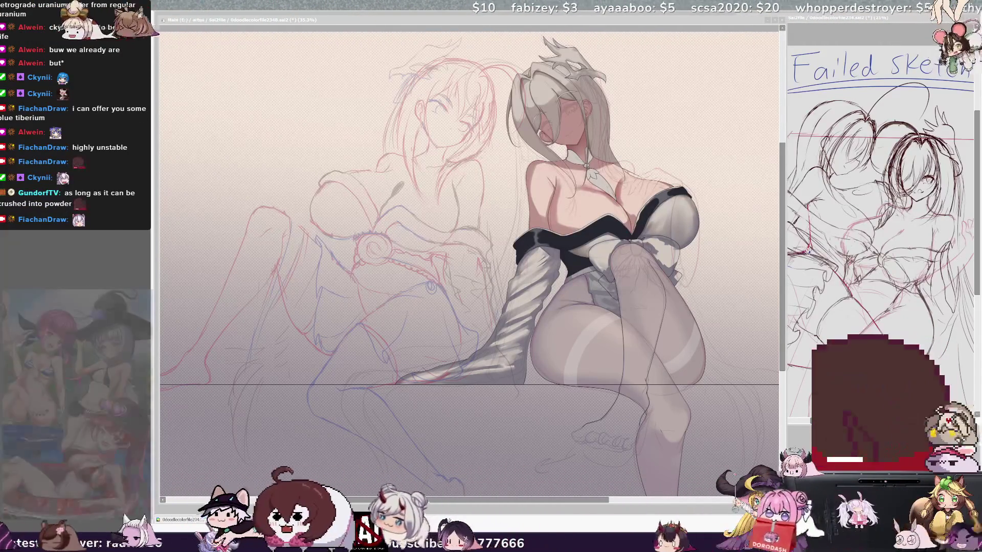
scroll(468, 256, right, 3)
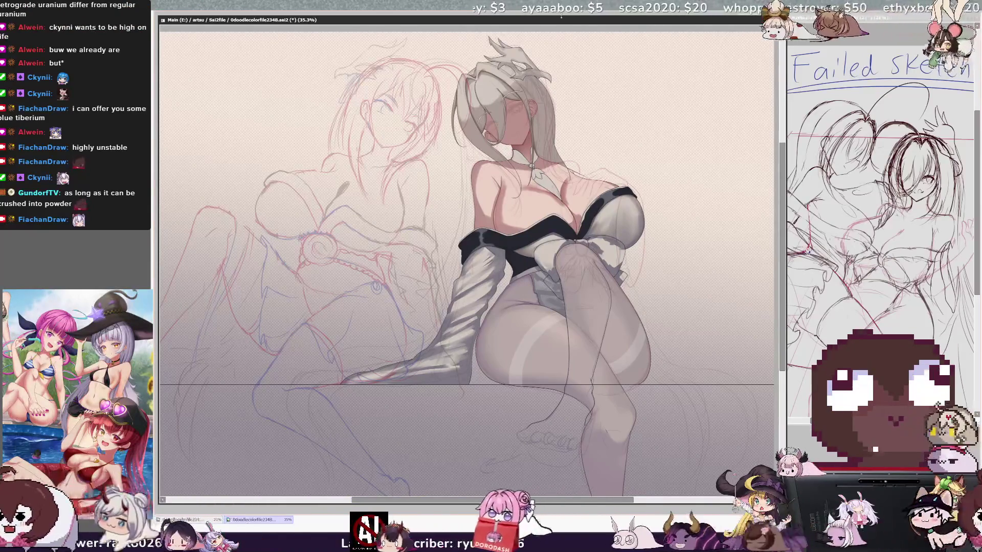
scroll(351, 216, up, 5)
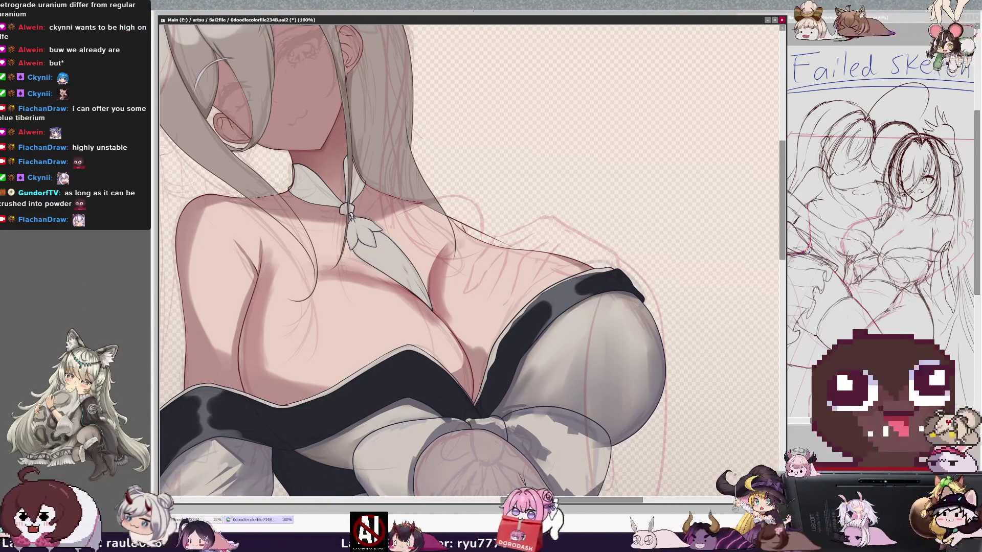
Step: Undo and redo recent strokes to compare the head, hair and shading, keeping them all
key(ctrl+z)
key(ctrl+y)
key(ctrl+z)
key(ctrl+y)
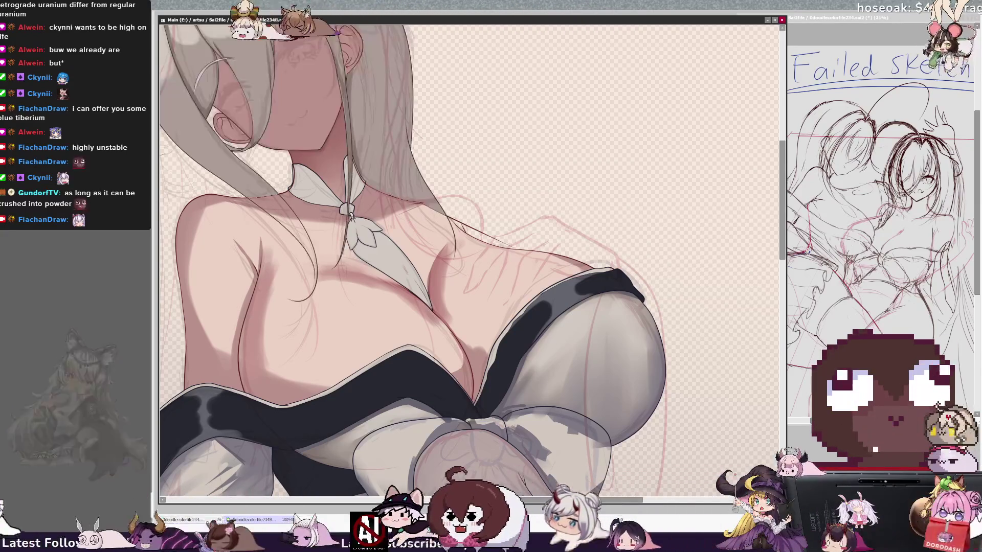
key(ctrl+y)
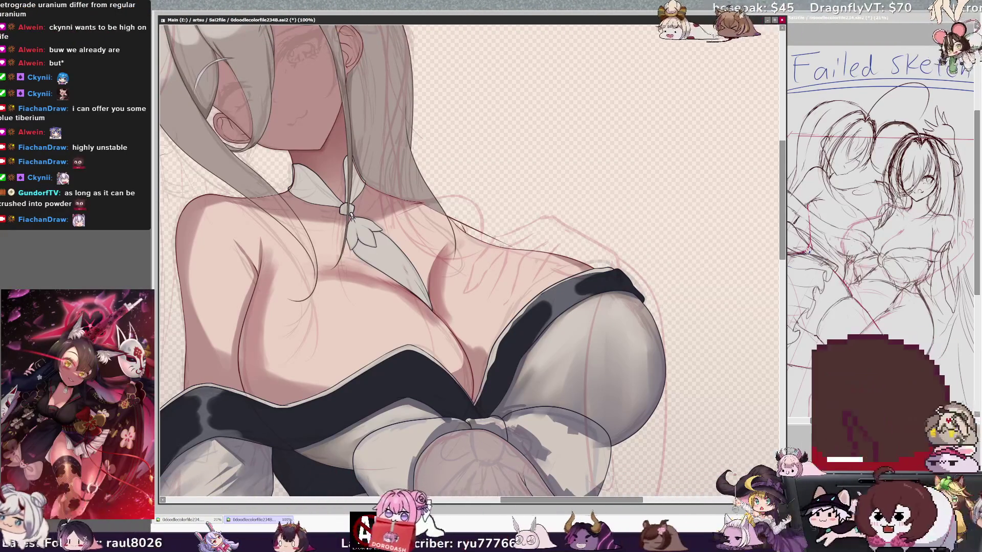
key(ctrl+z)
key(ctrl+y)
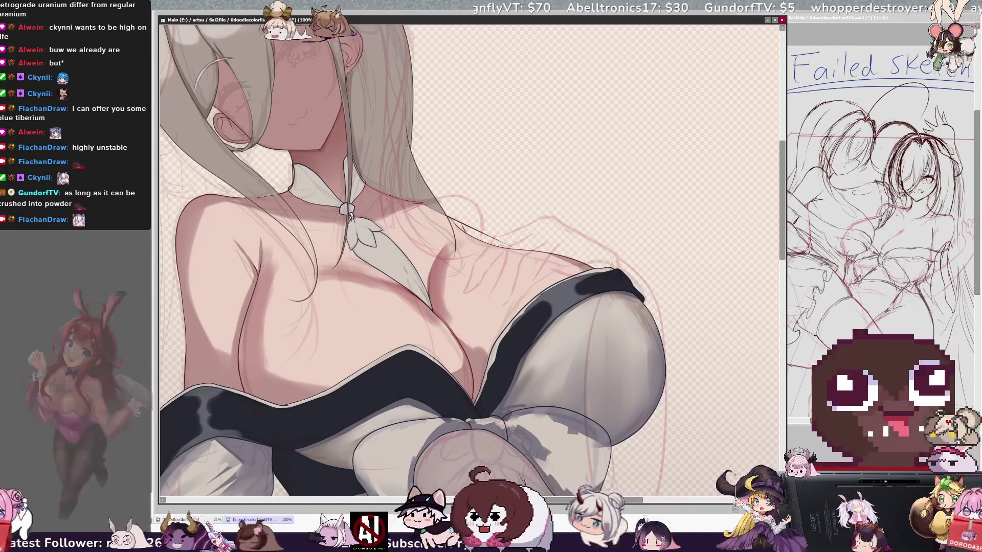
Step: Tilt the view clockwise, pan to the pendant, and zoom to 200% on the neckline
key(End)
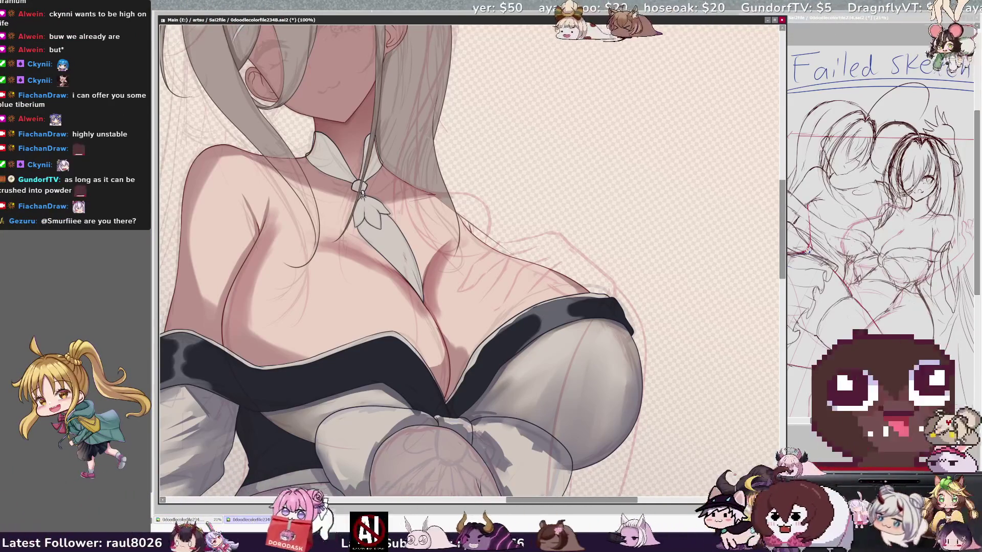
scroll(410, 143, left, 5)
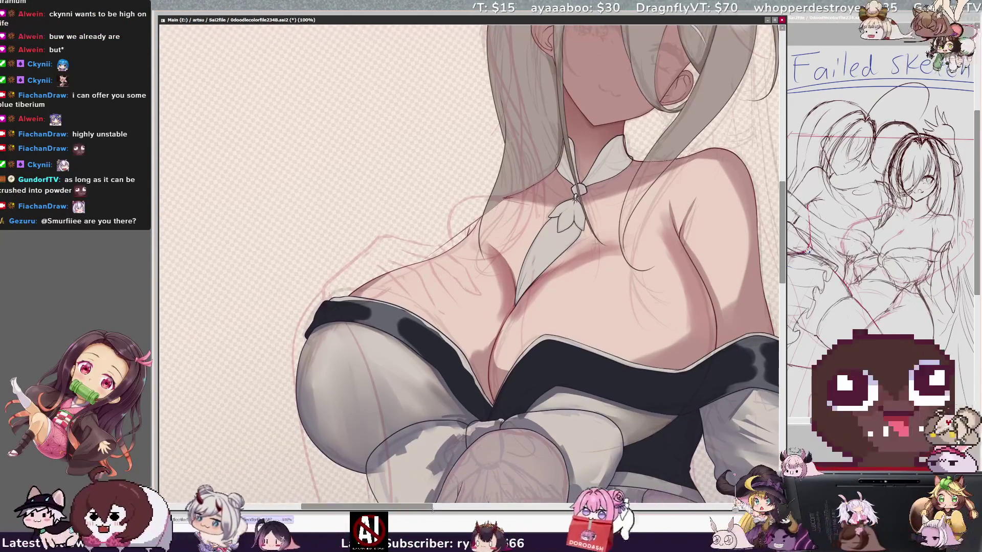
drag(431, 507, 445, 508)
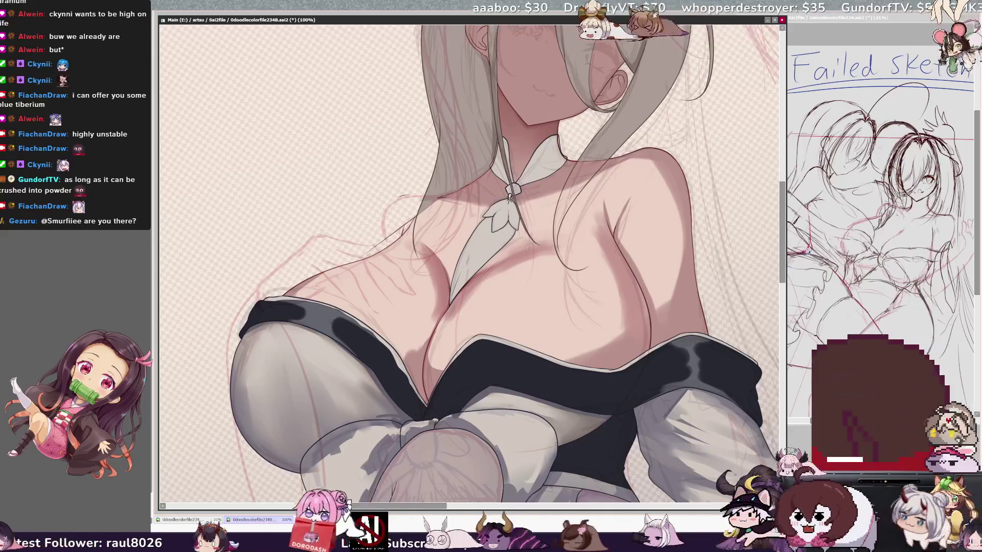
scroll(378, 139, up, 1)
key(Delete)
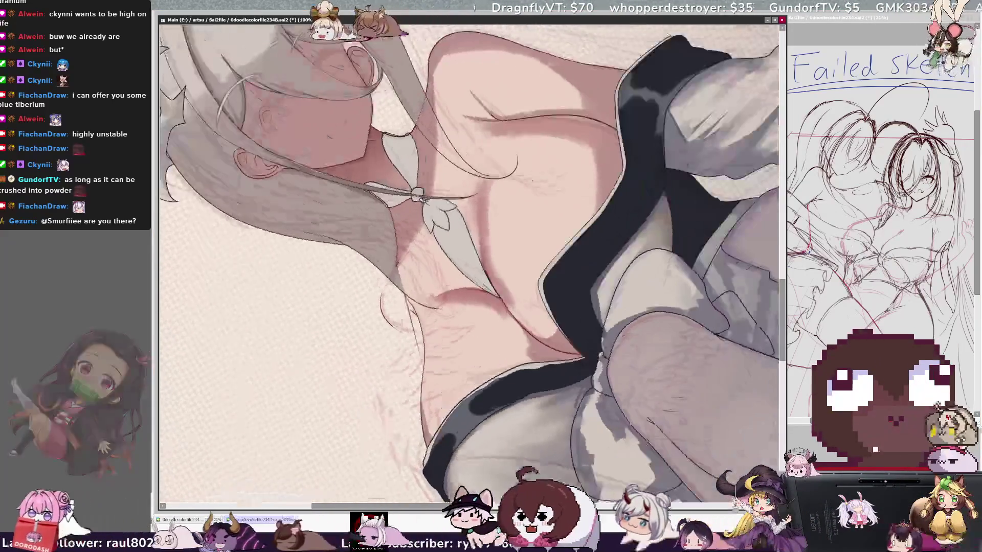
Step: Reset the view rotation upright and zoom out to 25% to see the full canvas
scroll(378, 139, up, 1)
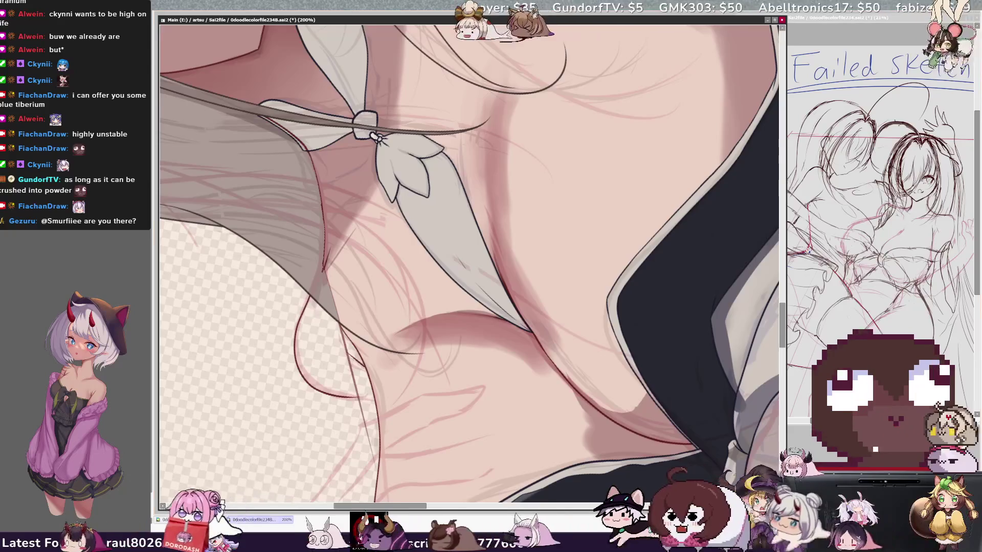
key(Home)
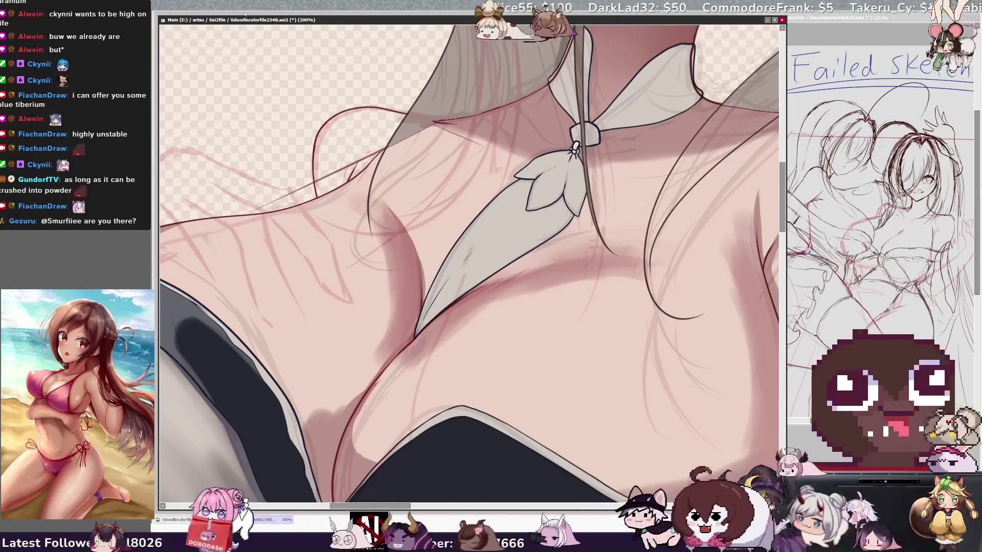
key(minus)
key(minus)
key(minus)
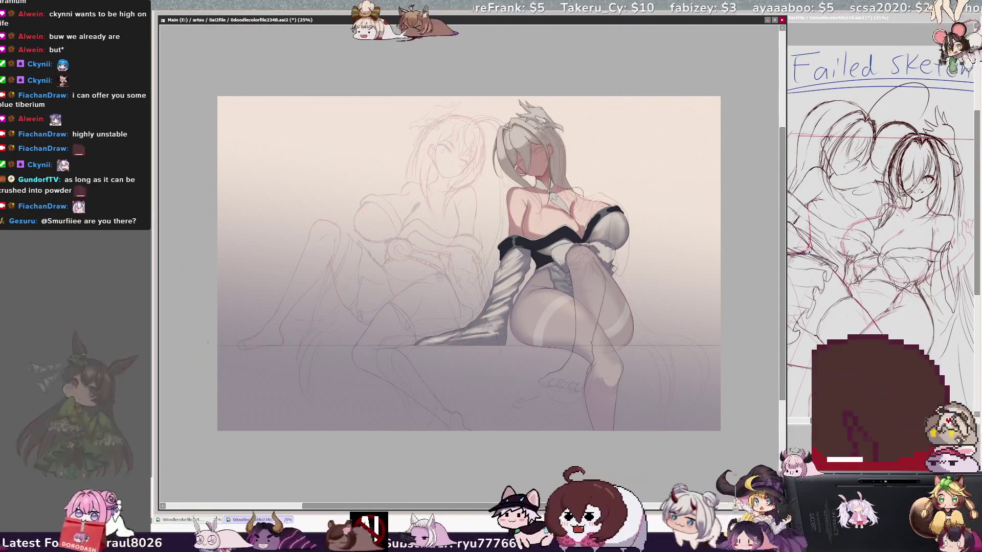
Step: Draw a straight horizontal line along the table edge, then zoom to 75% on the upper body
drag(218, 348, 712, 347)
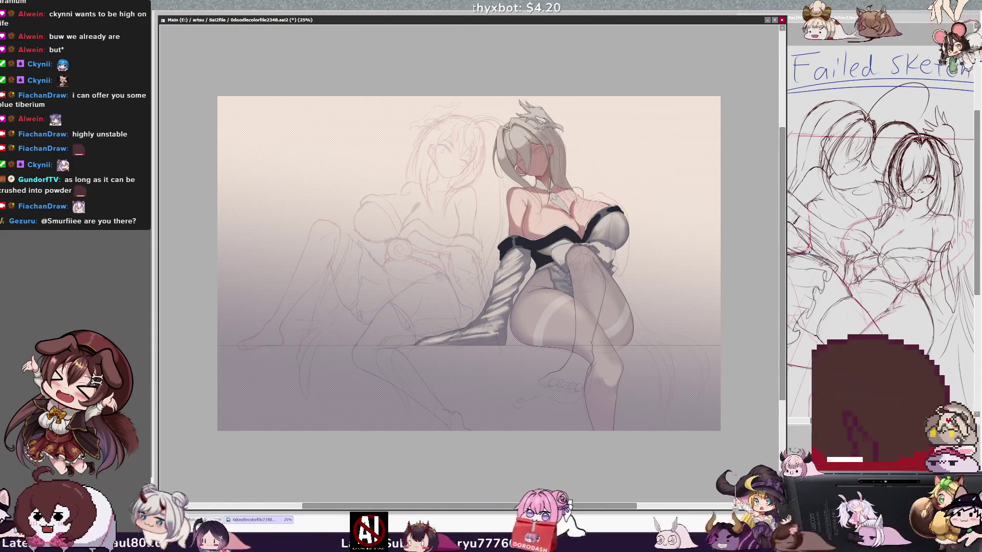
key(ctrl+plus)
key(ctrl+plus)
drag(562, 205, 296, 261)
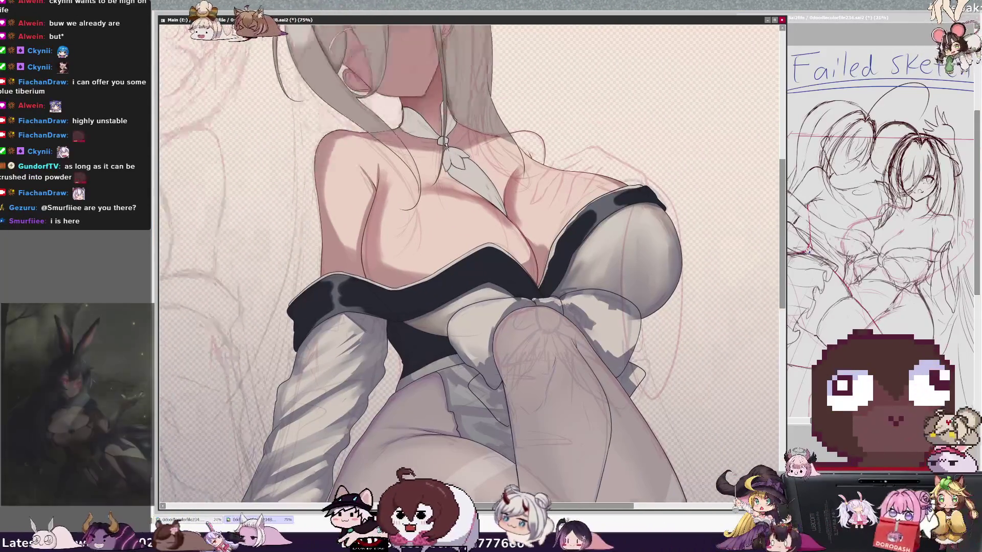
Step: Pan up and zoom out to 50% to frame the silver-haired woman's head, hair ornament and torso
drag(434, 117, 416, 146)
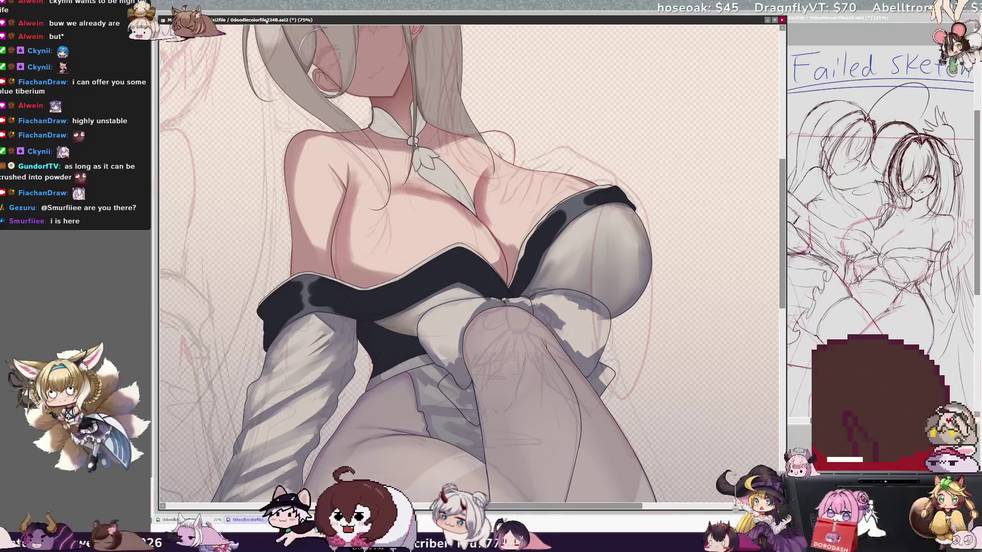
key(ctrl+minus)
scroll(467, 246, up, 2)
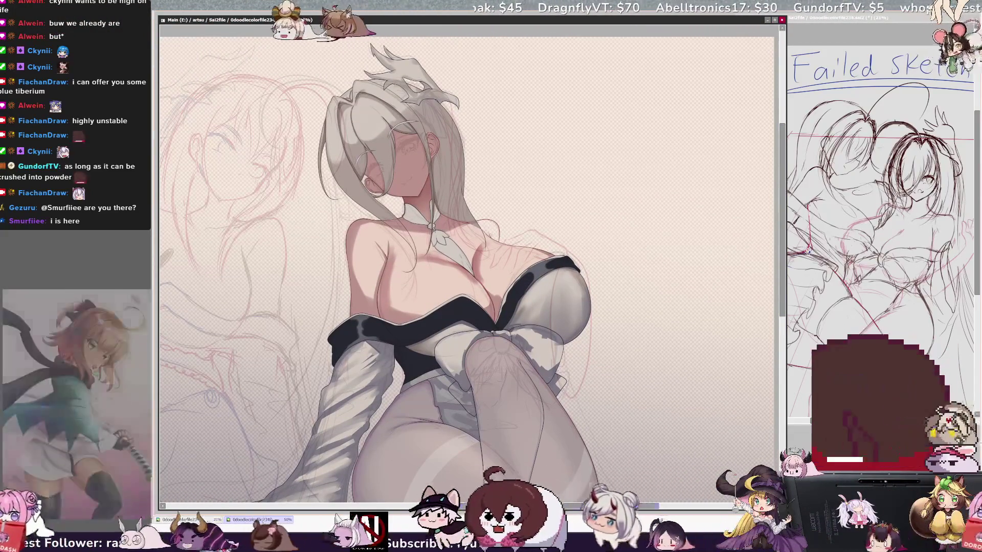
scroll(467, 256, right, 1)
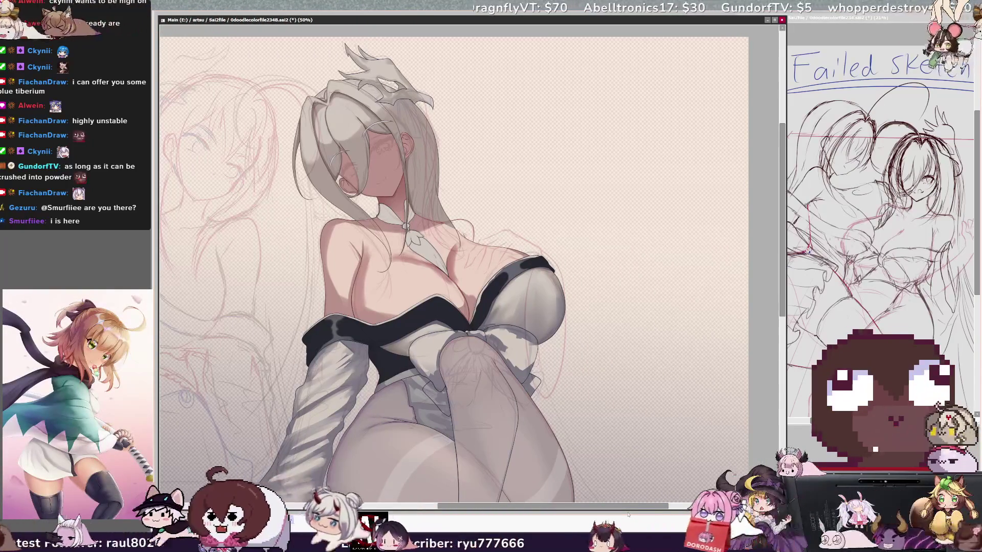
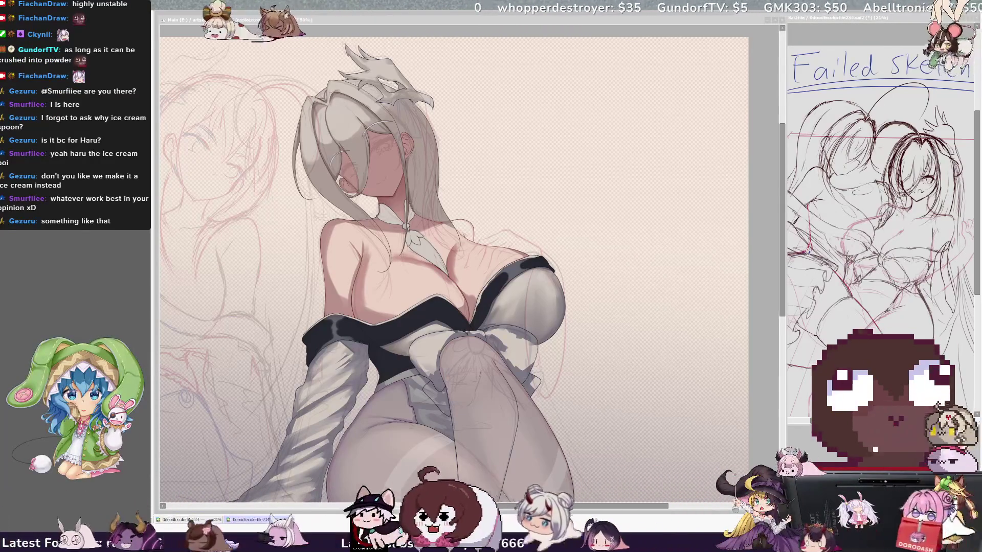
Step: Mirror the canvas view and flip it back to check the drawing, then scroll down
click(269, 25)
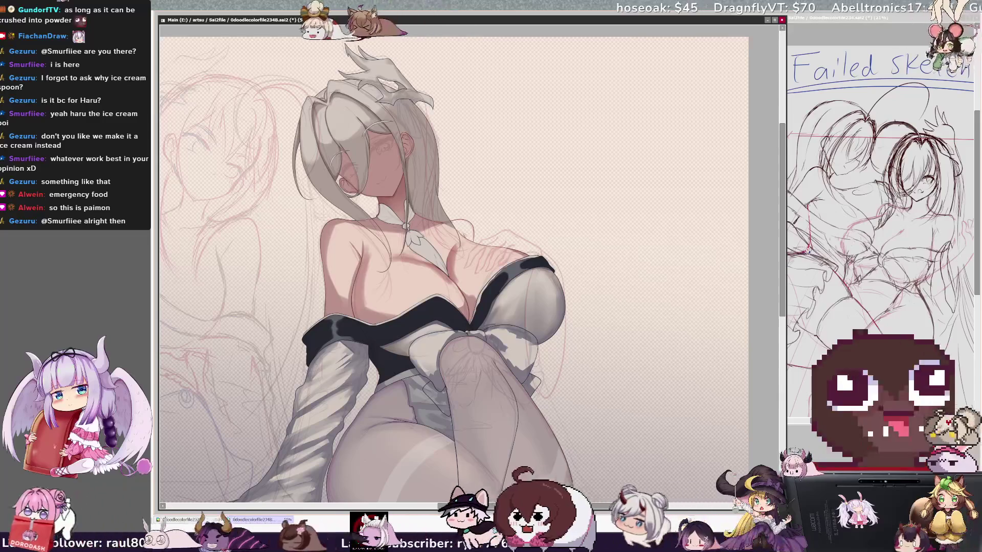
key(h)
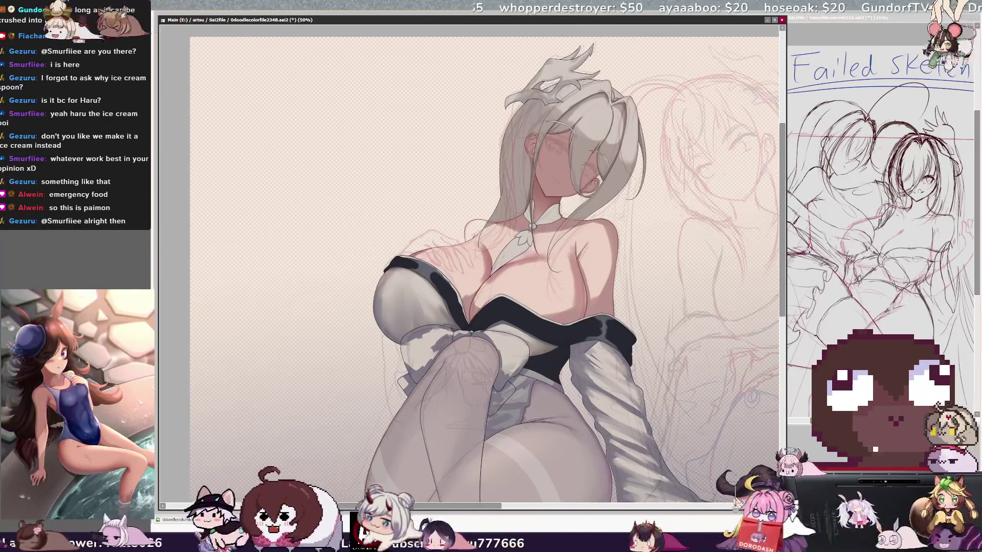
key(h)
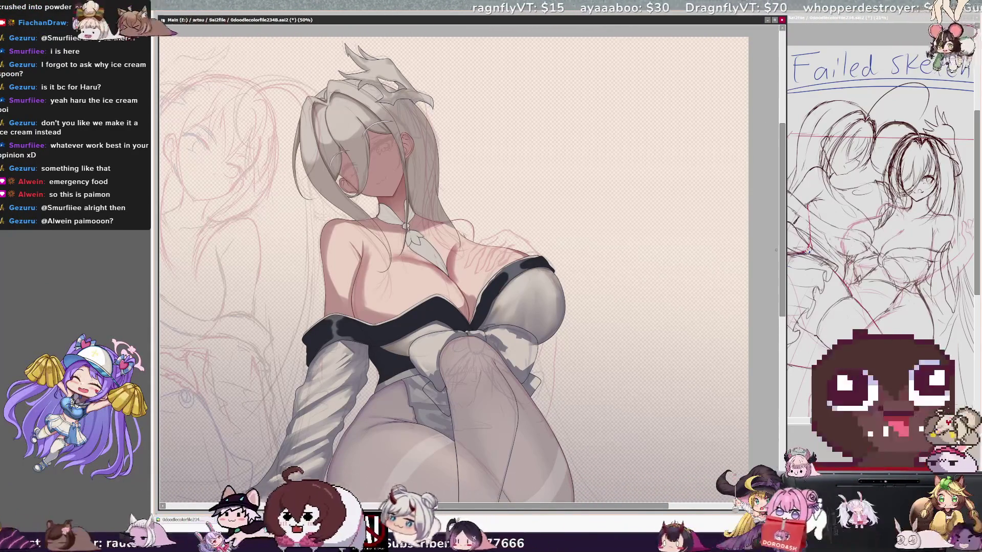
scroll(455, 271, down, 3)
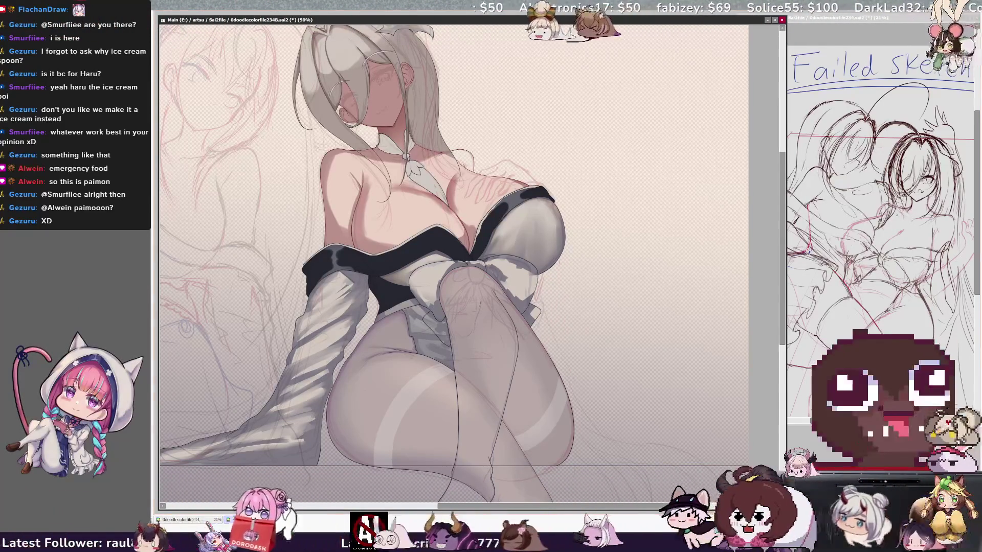
Step: Sketch a faint line beside the girl's leg, mirror to check, and zoom to 100% on the torso
drag(557, 270, 567, 384)
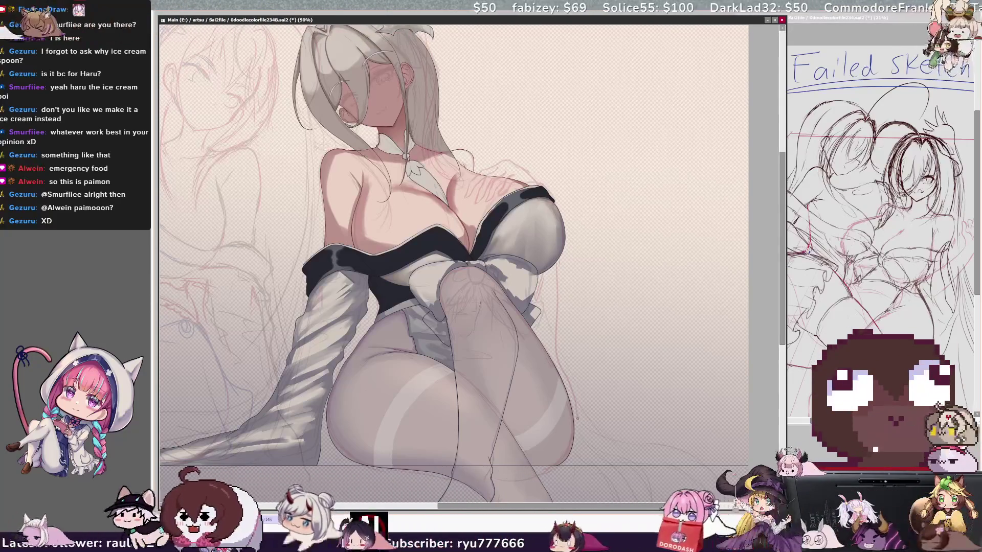
key(h)
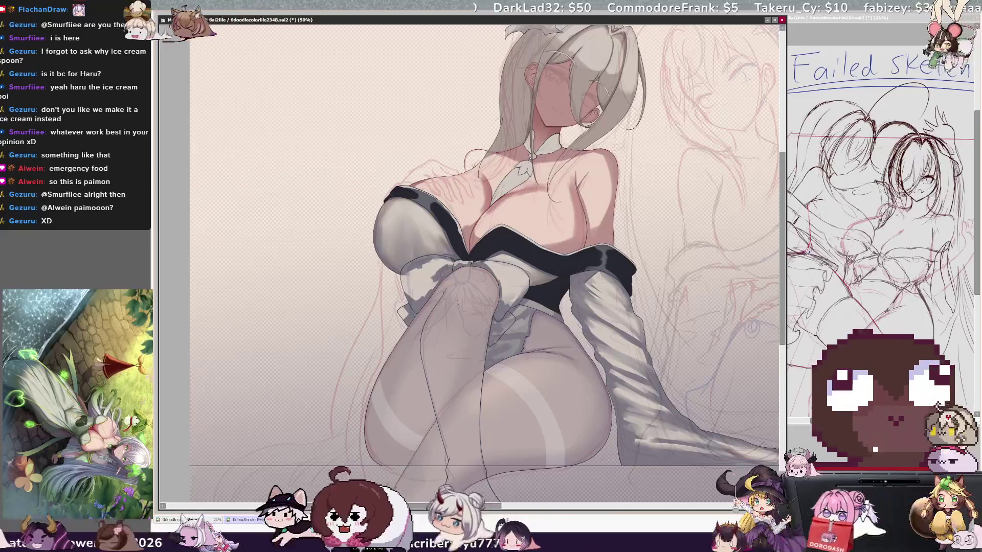
mouse_move(783, 288)
mouse_down()
mouse_move(783, 326)
mouse_move(784, 248)
mouse_up()
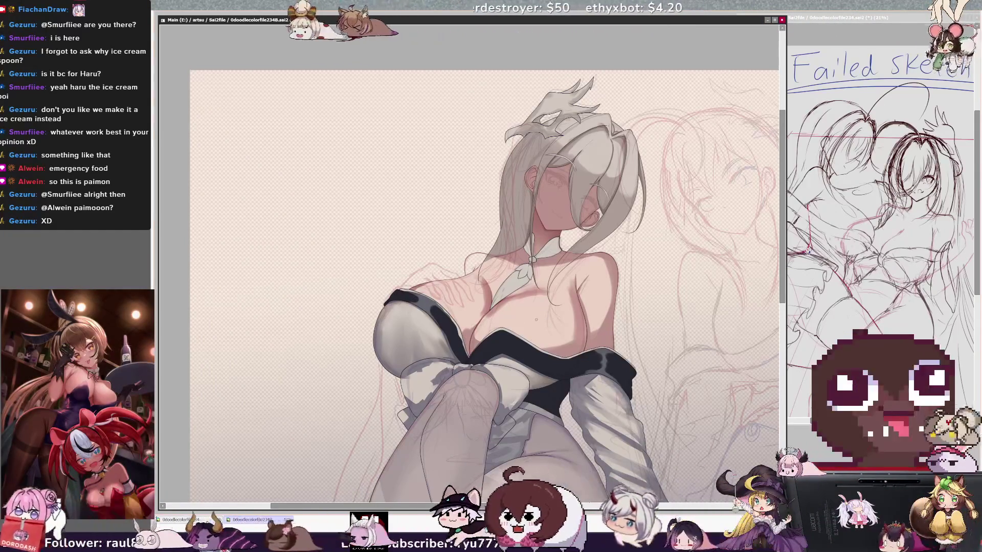
key(ctrl+plus)
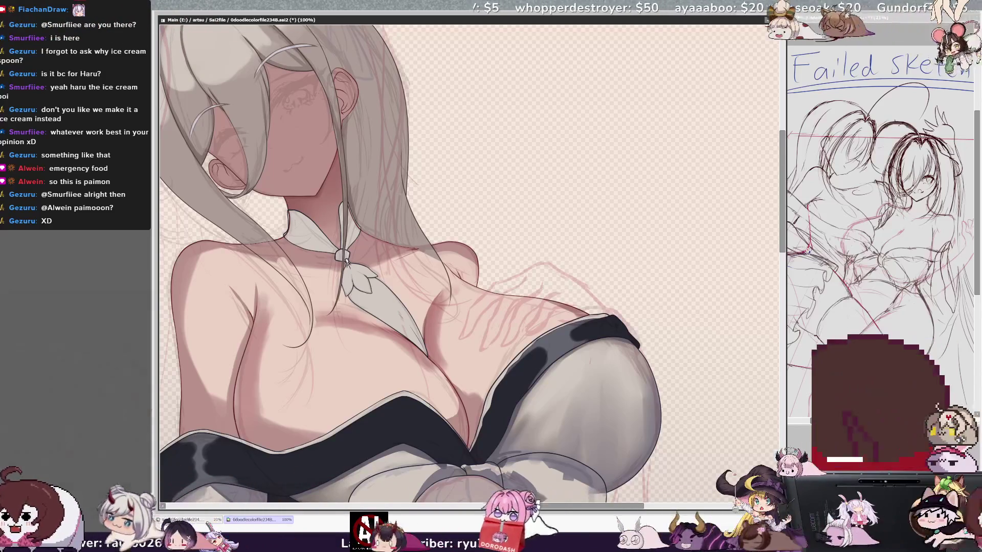
key(h)
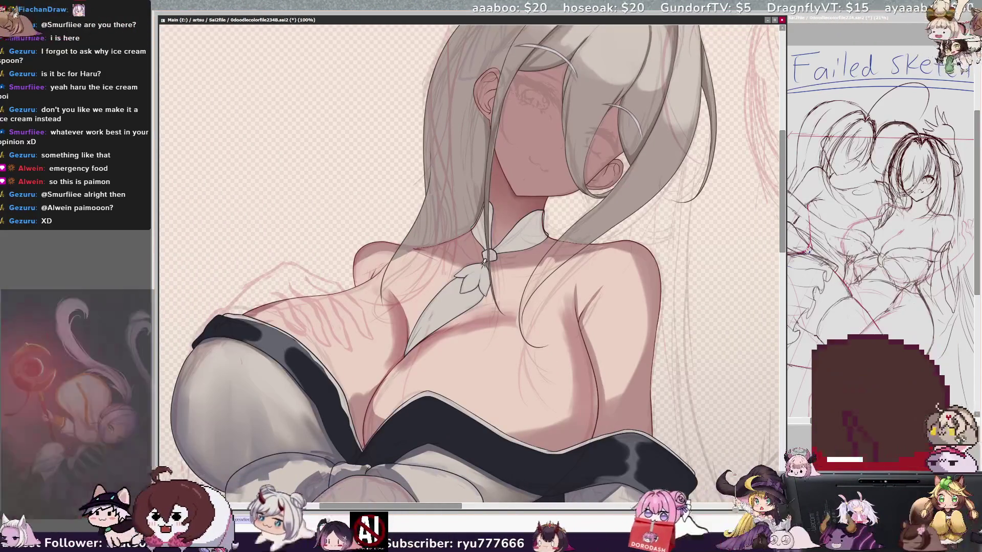
key(ctrl+plus)
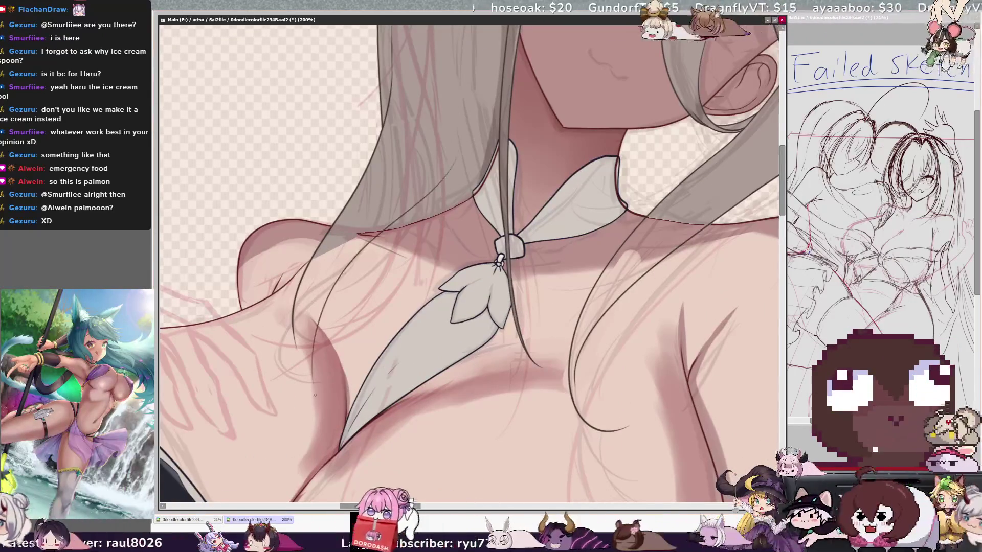
key(ctrl+minus)
key(ctrl+minus)
key(ctrl+minus)
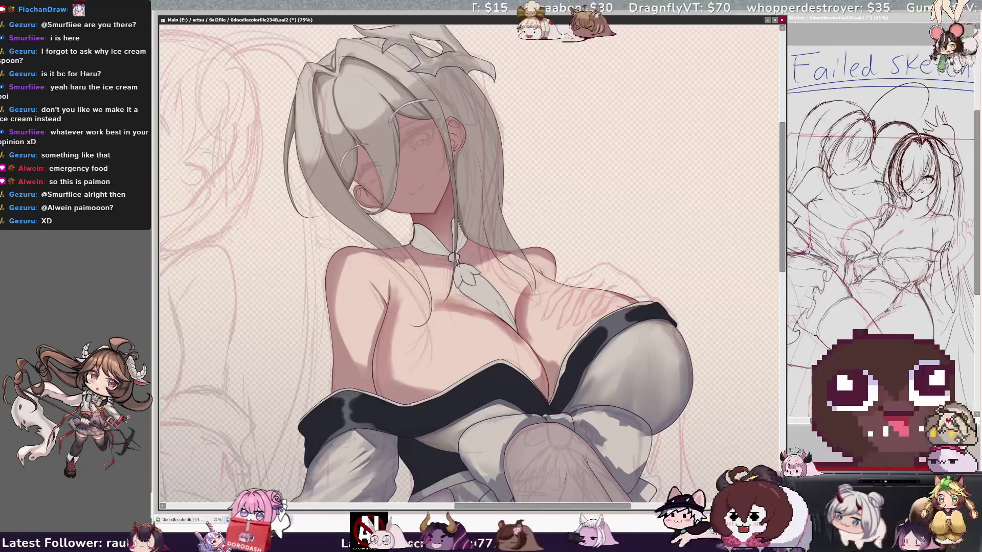
key(h)
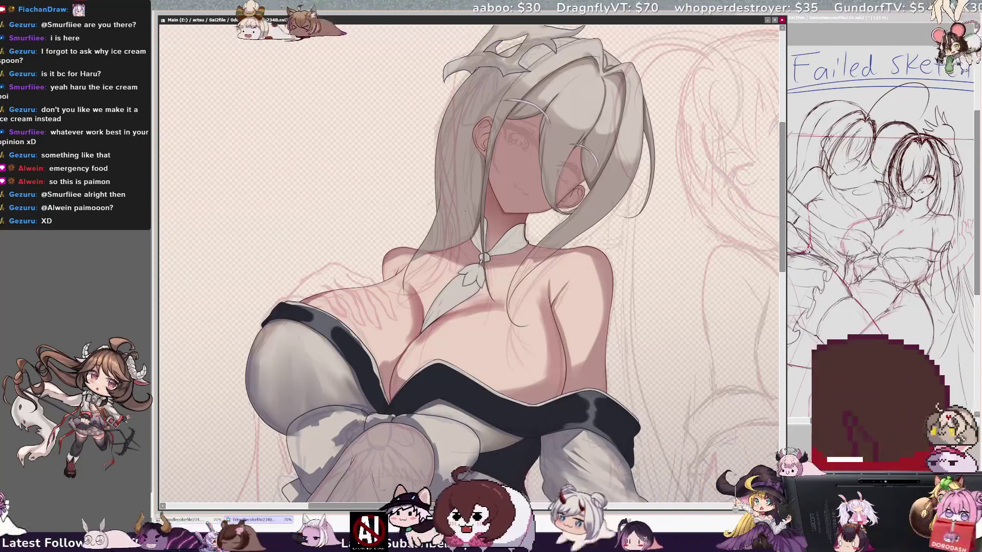
key(h)
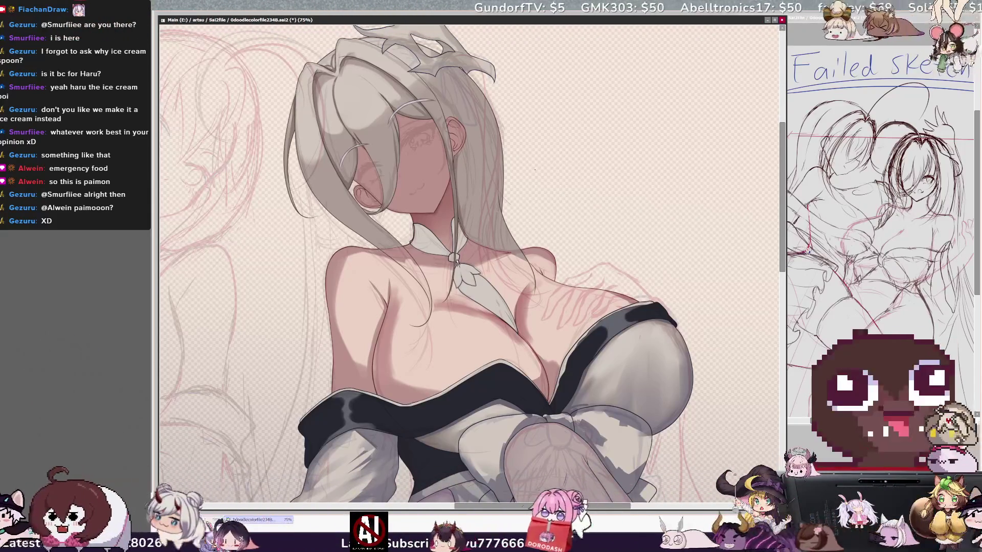
key(h)
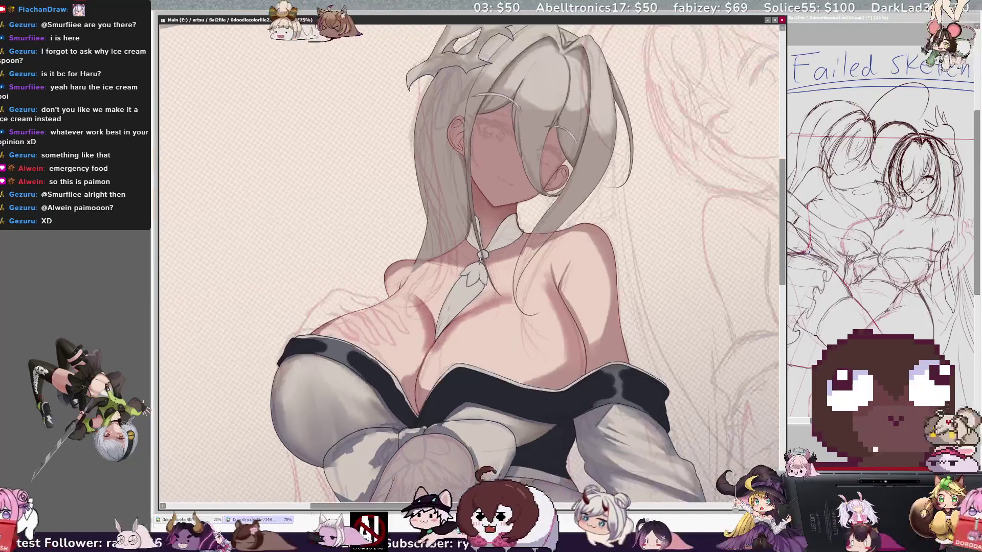
scroll(468, 264, up, 2)
scroll(387, 313, up, 1)
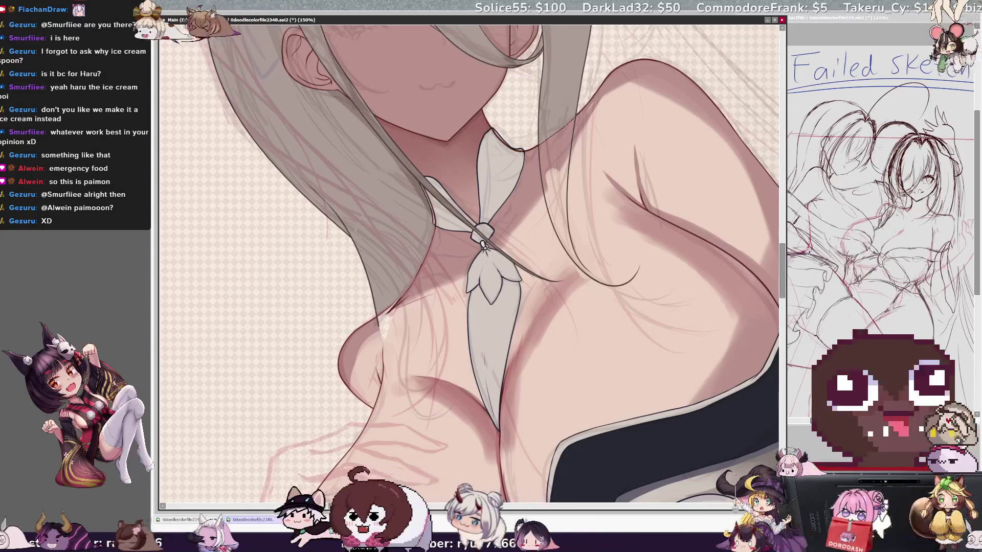
key(bracketright)
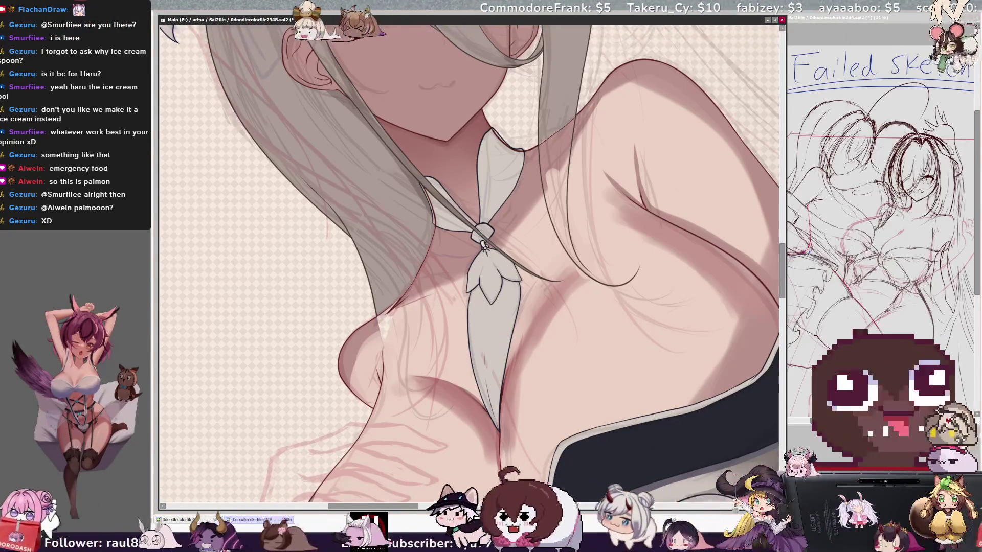
key(Delete)
key(Delete)
key(Delete)
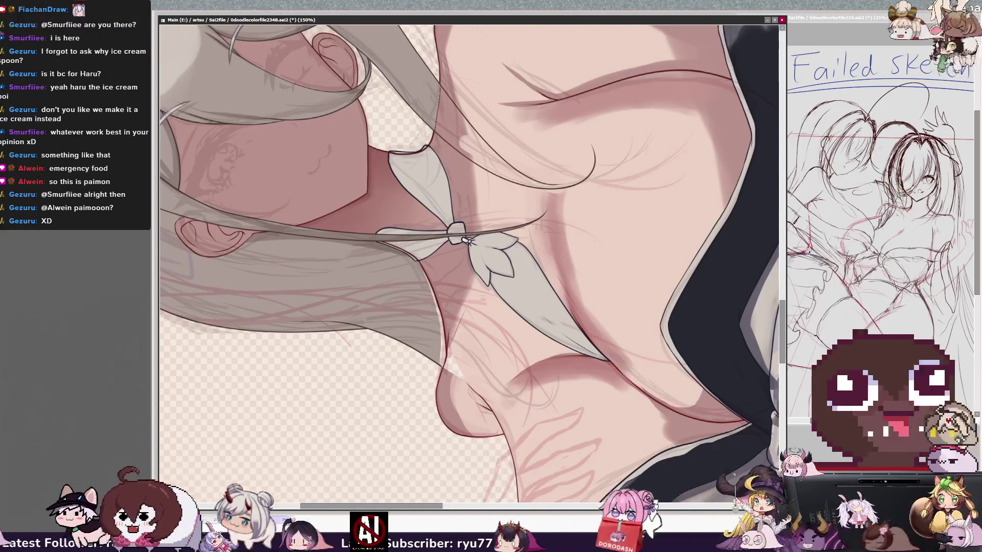
key(Home)
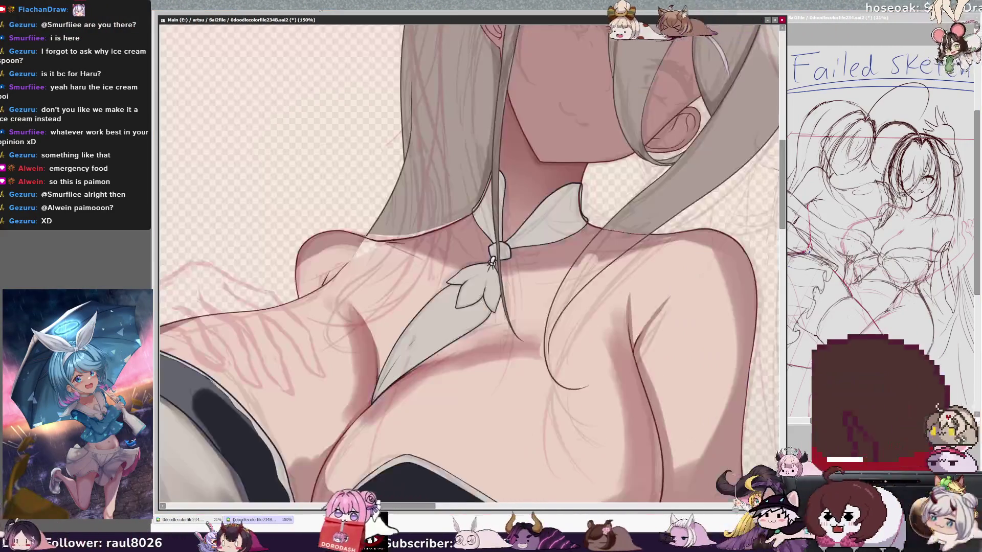
key(h)
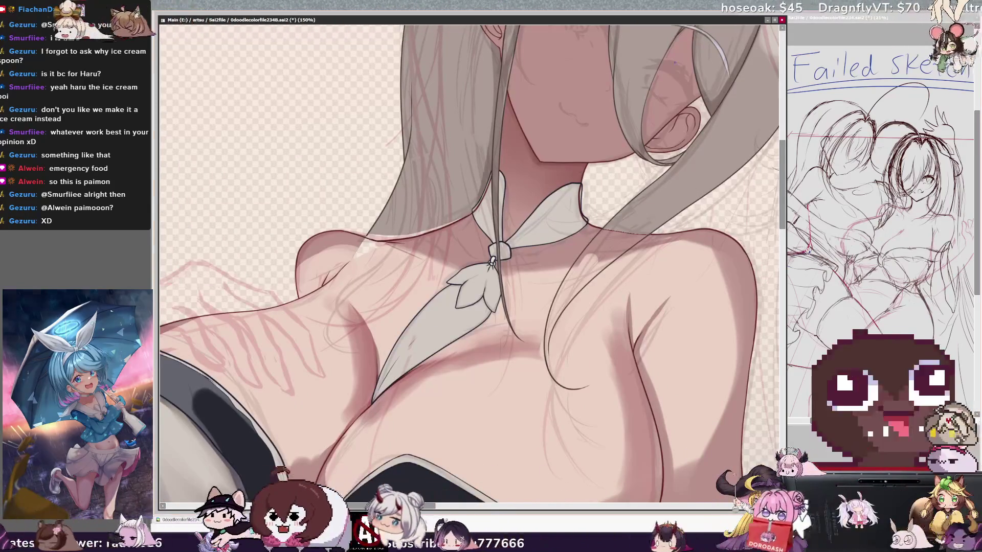
drag(532, 214, 470, 292)
key(ctrl+z)
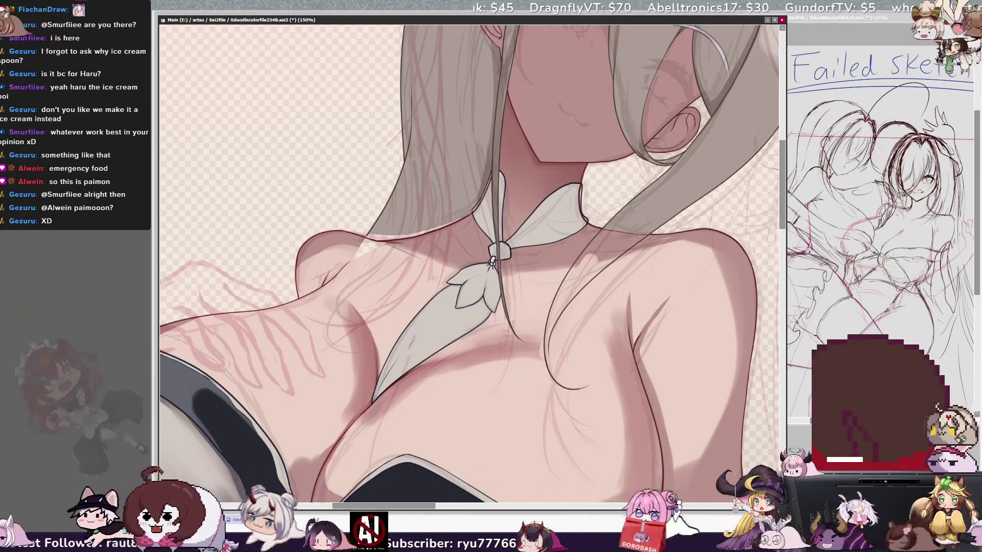
key(Delete)
key(Delete)
key(Delete)
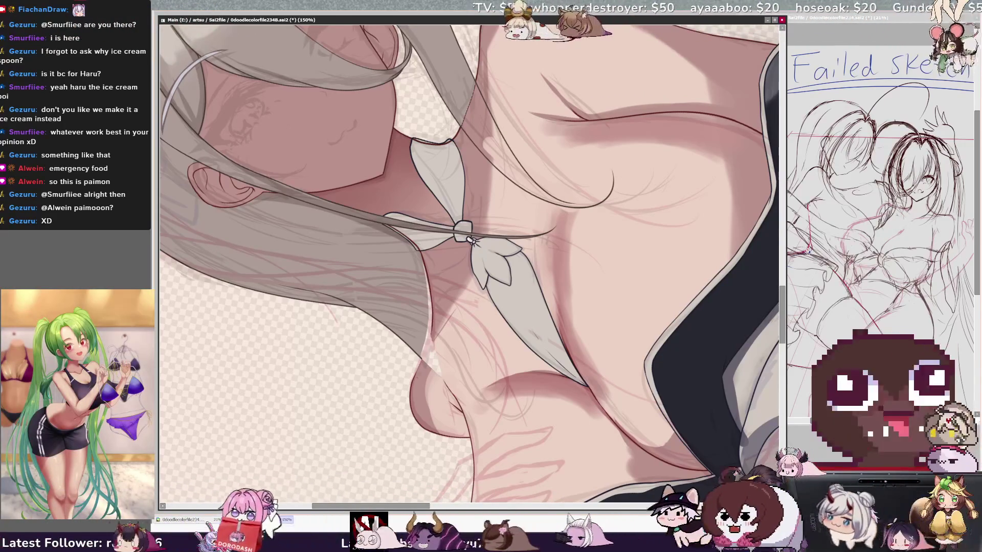
ctrl+shift+click(431, 331)
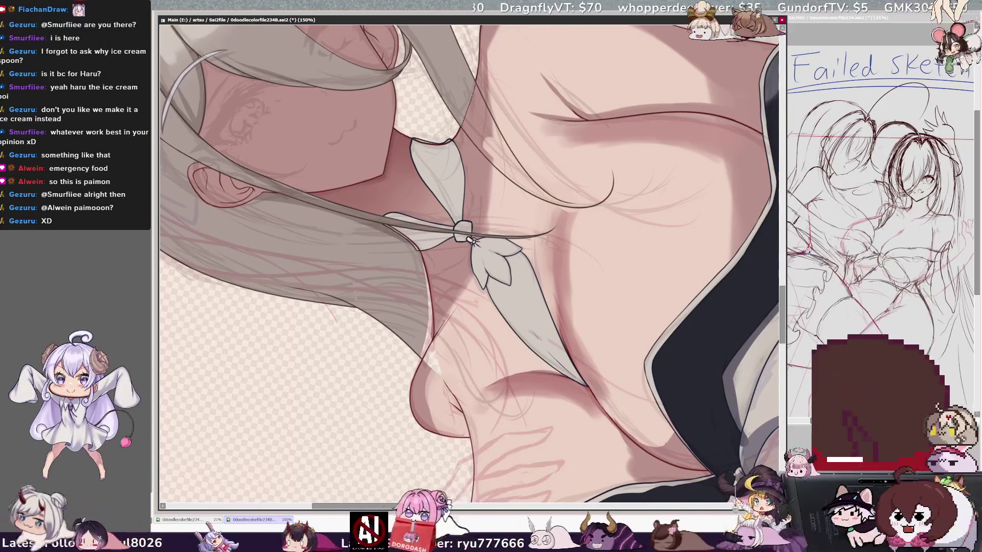
scroll(471, 240, down, 5)
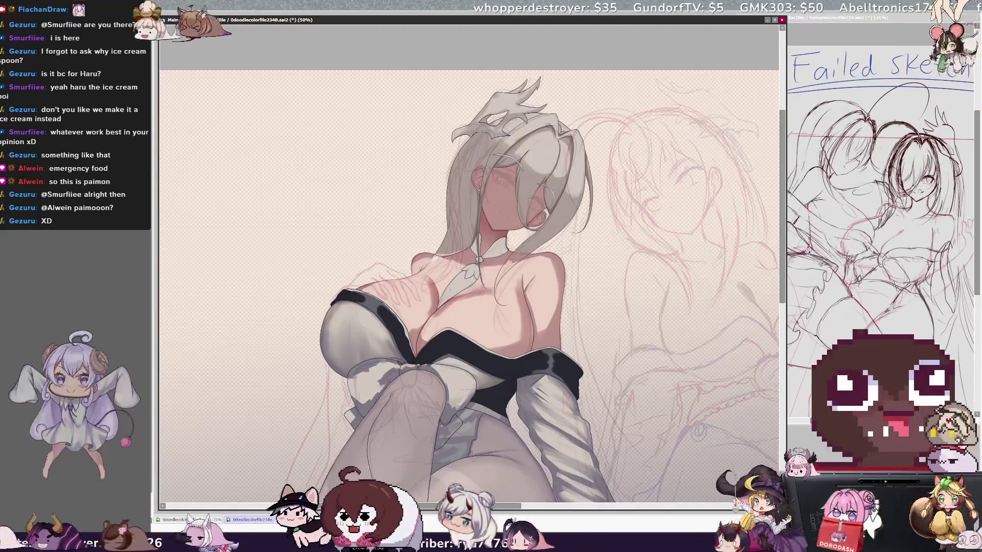
key(h)
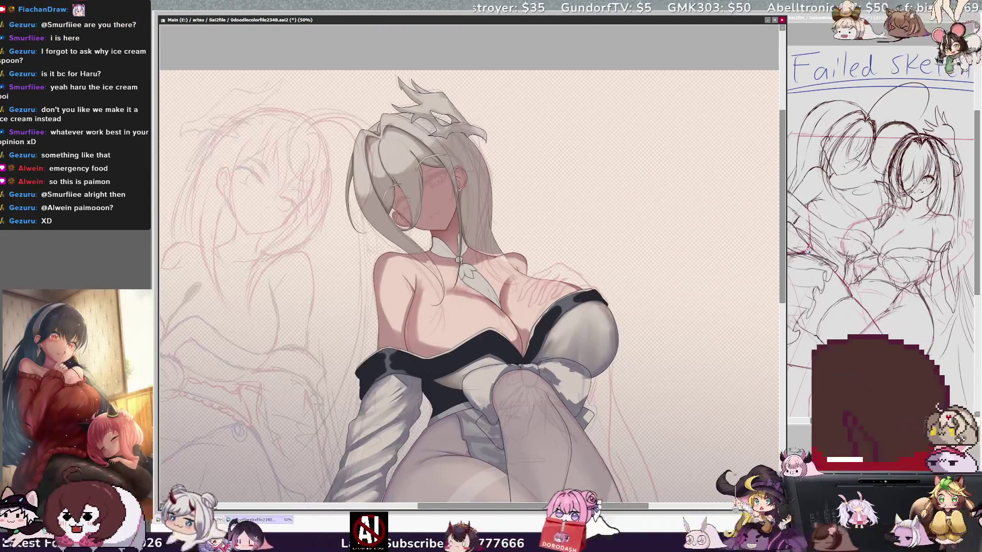
key(h)
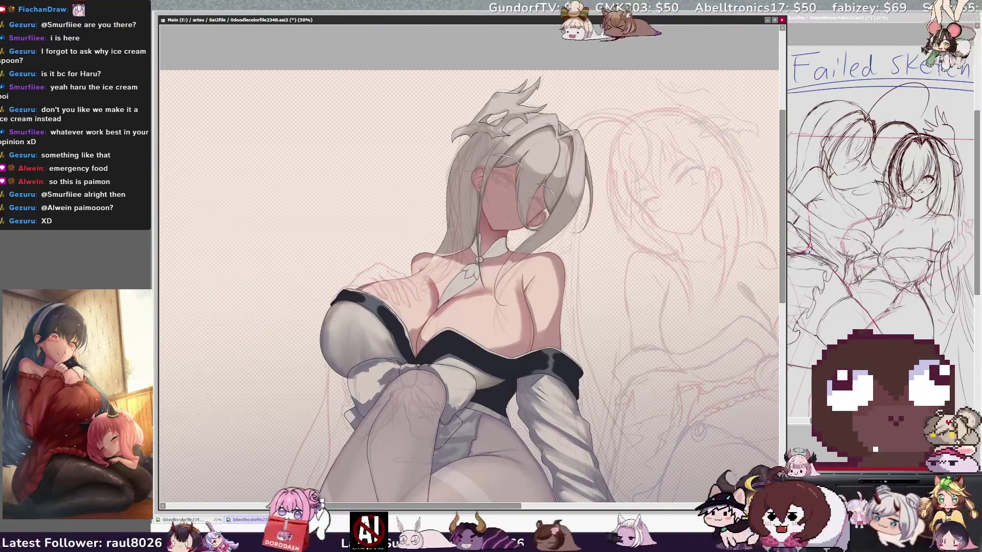
key(Delete)
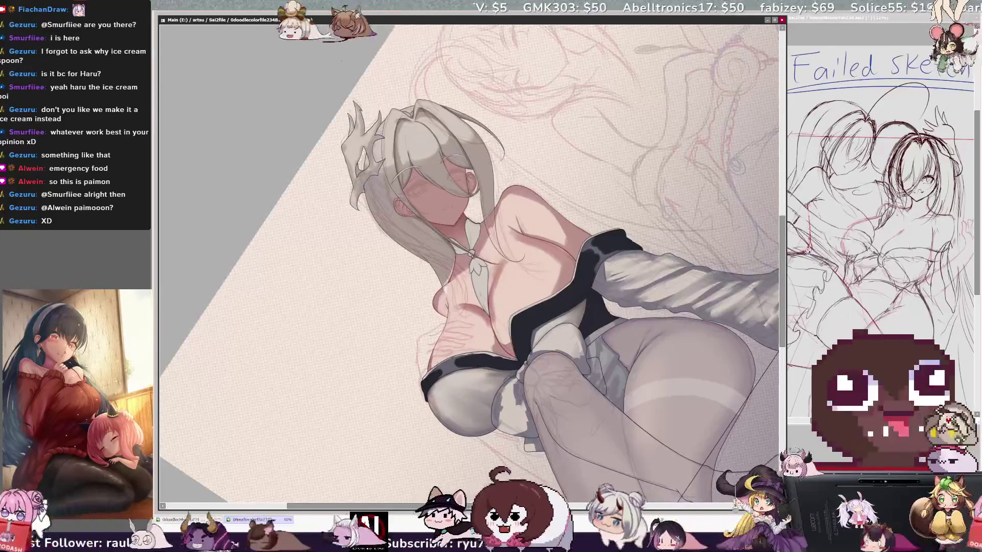
key(ctrl+plus)
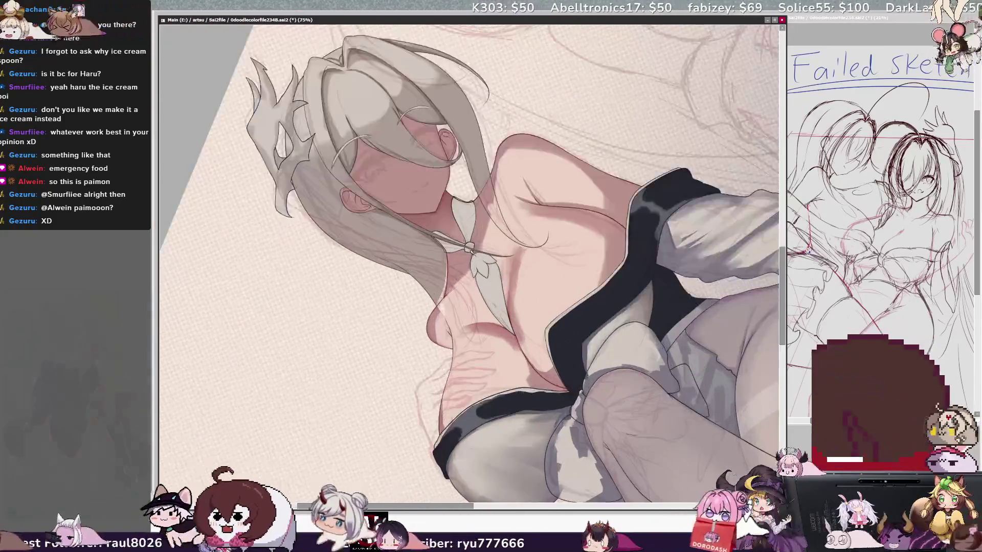
key(ctrl+plus)
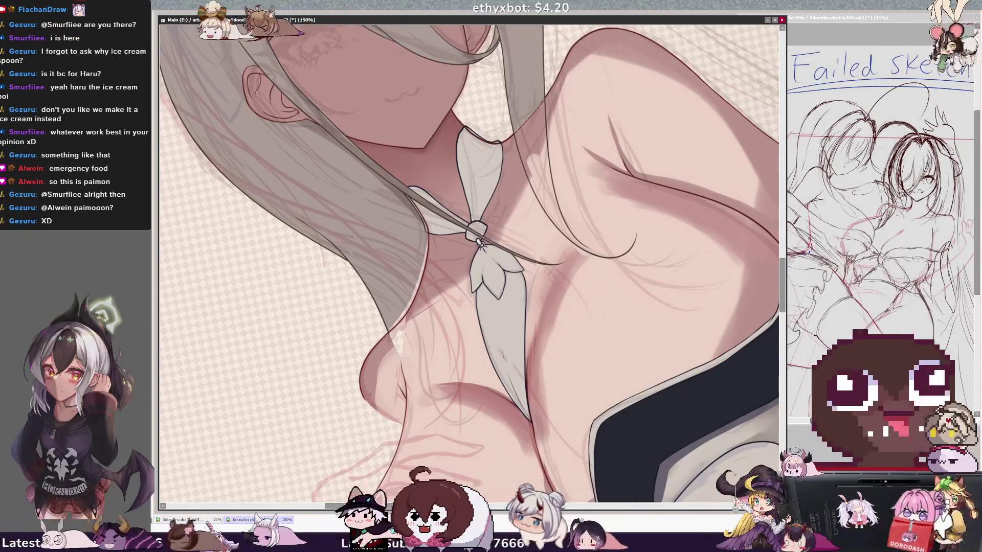
Step: Extend the dark outline under the chest, refill the left hair lock flat grey, and rotate the view upright
drag(379, 416, 413, 433)
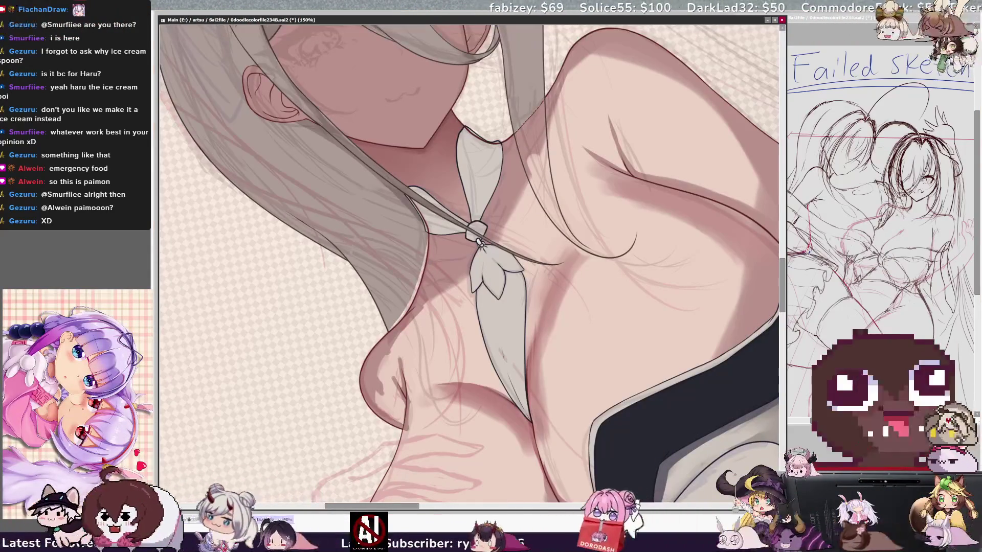
key(ctrl+z)
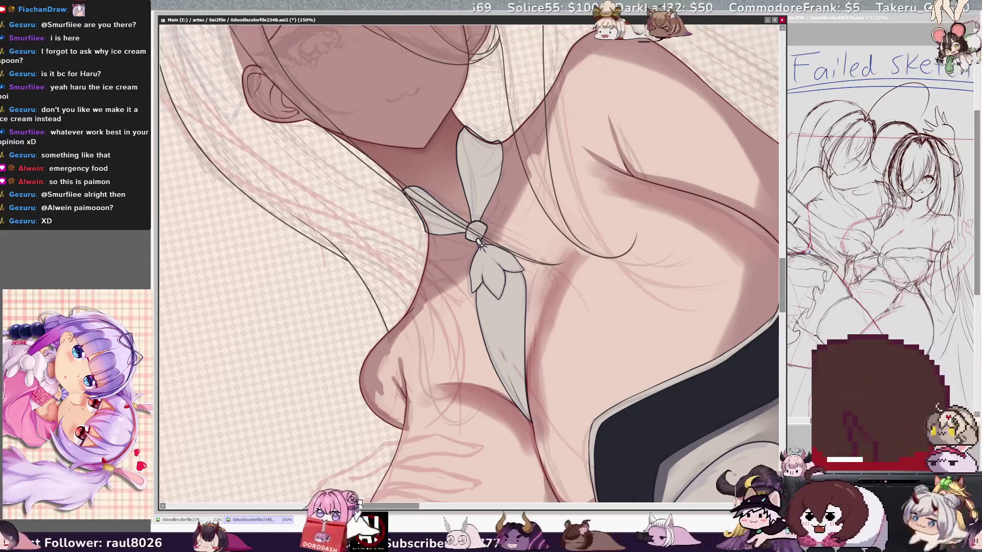
click(404, 272)
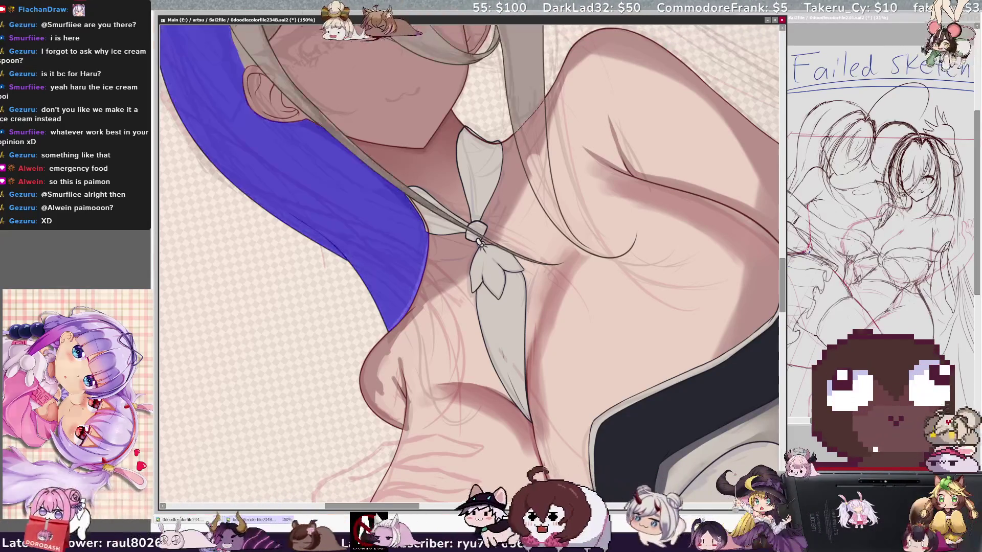
click(414, 269)
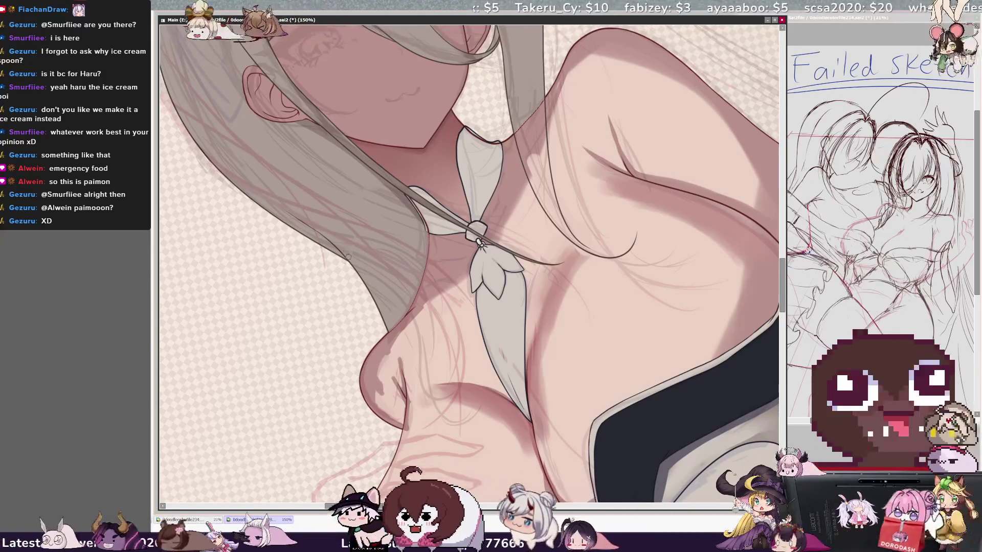
key(bracketright)
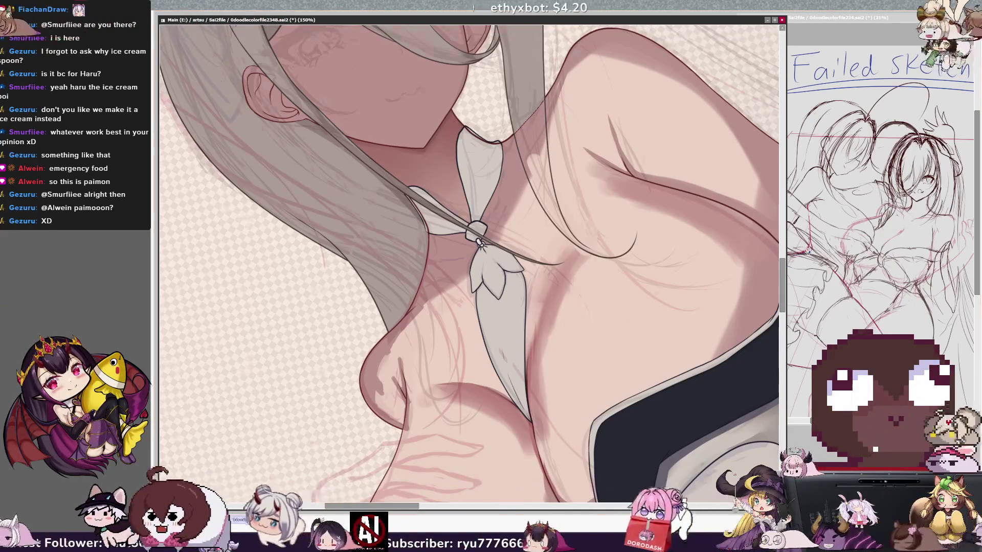
key(End)
drag(426, 508, 442, 510)
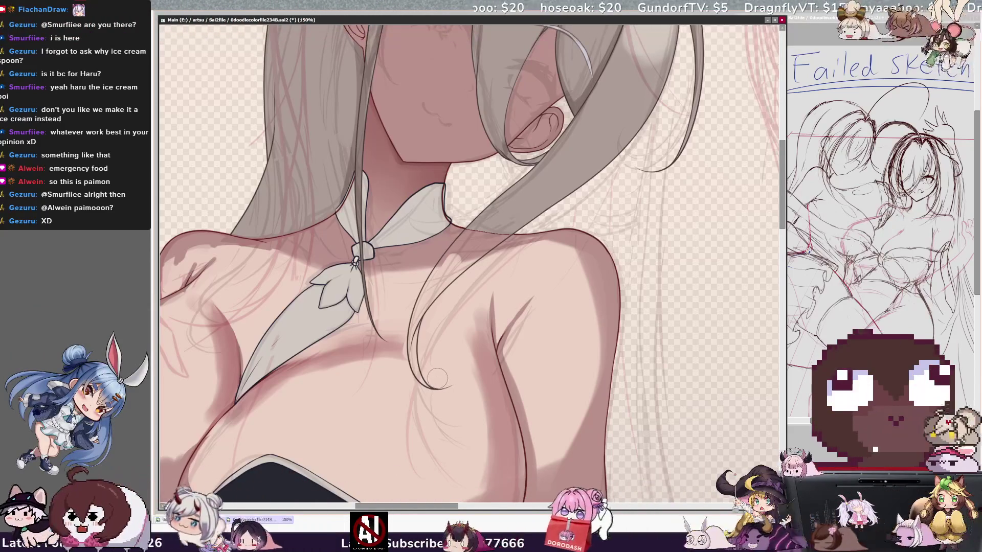
Step: Zoom out to 33.3%, then to 50%, and mirror the whole illustration to check proportions
key(h)
key(h)
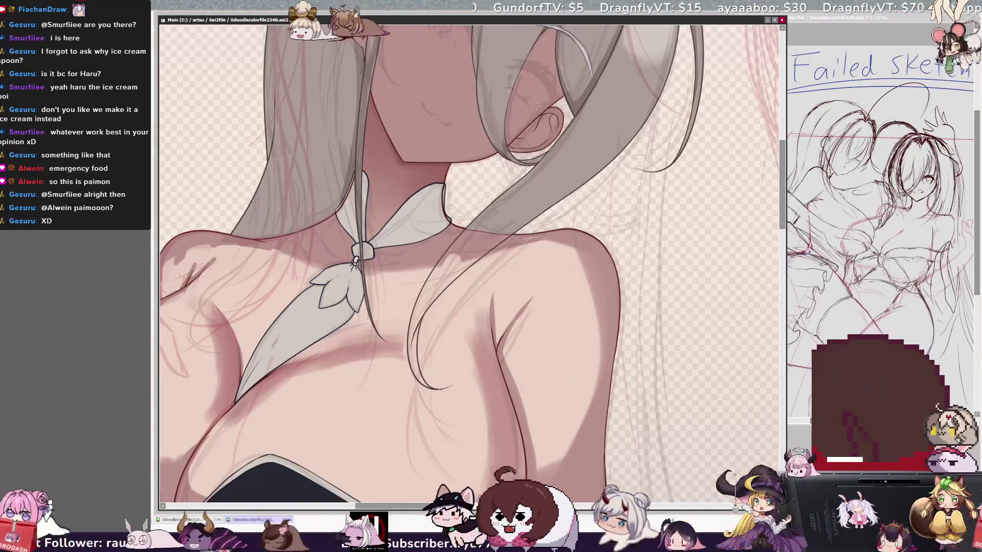
key(ctrl+minus)
key(ctrl+plus)
key(h)
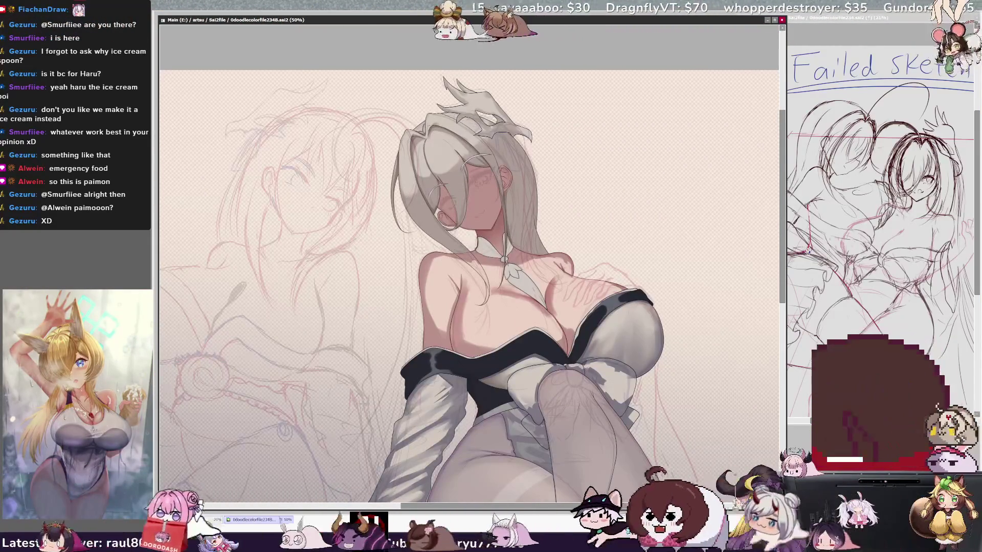
Step: Clear and refill the long hair lock framing the face with flat grey
drag(783, 285, 782, 288)
key(Delete)
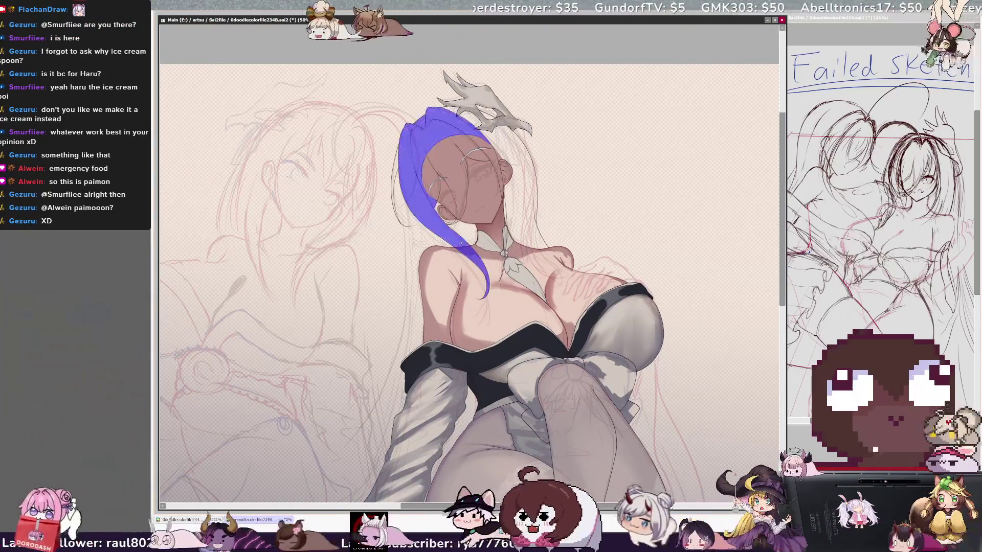
key(ctrl+z)
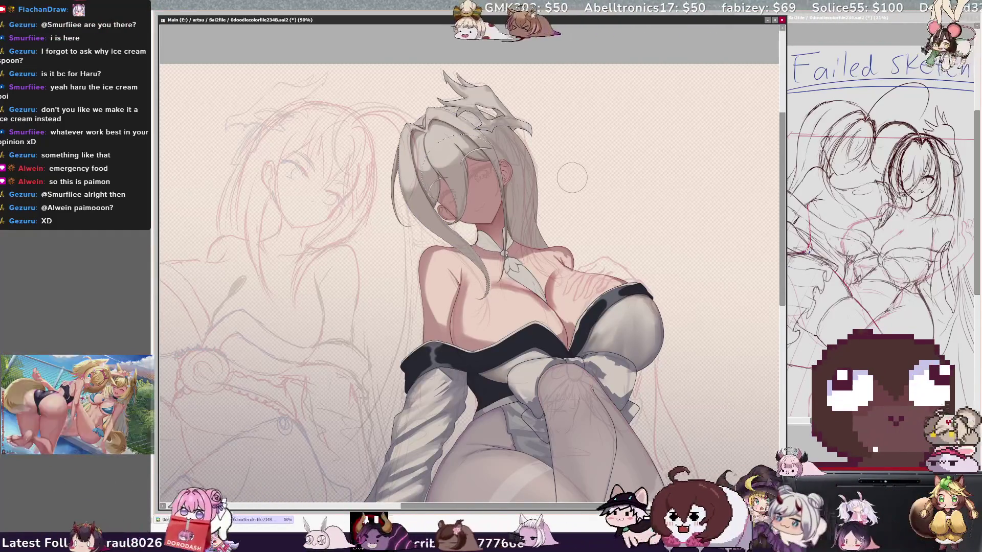
Step: Save the illustration with Ctrl+S
key(ctrl+s)
scroll(470, 266, left, 3)
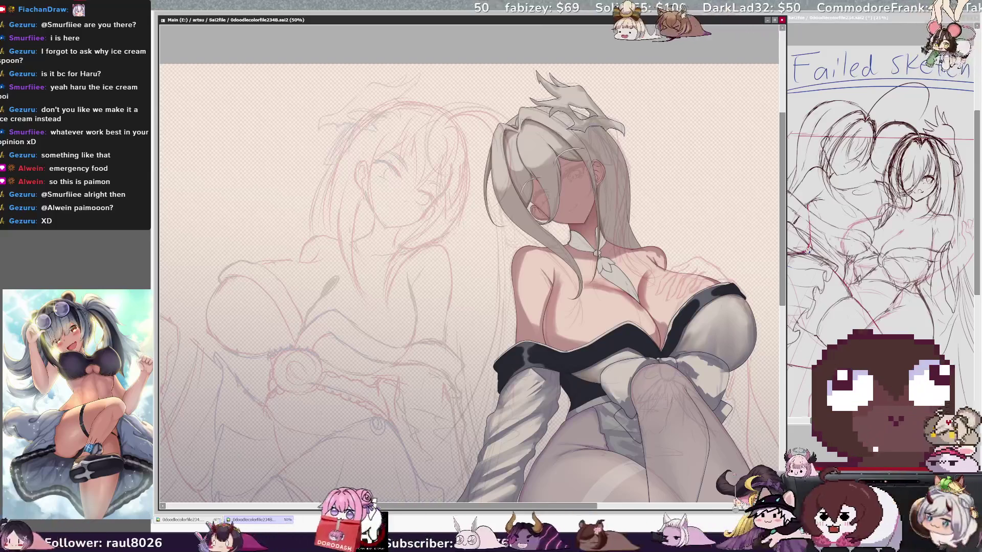
scroll(470, 263, down, 4)
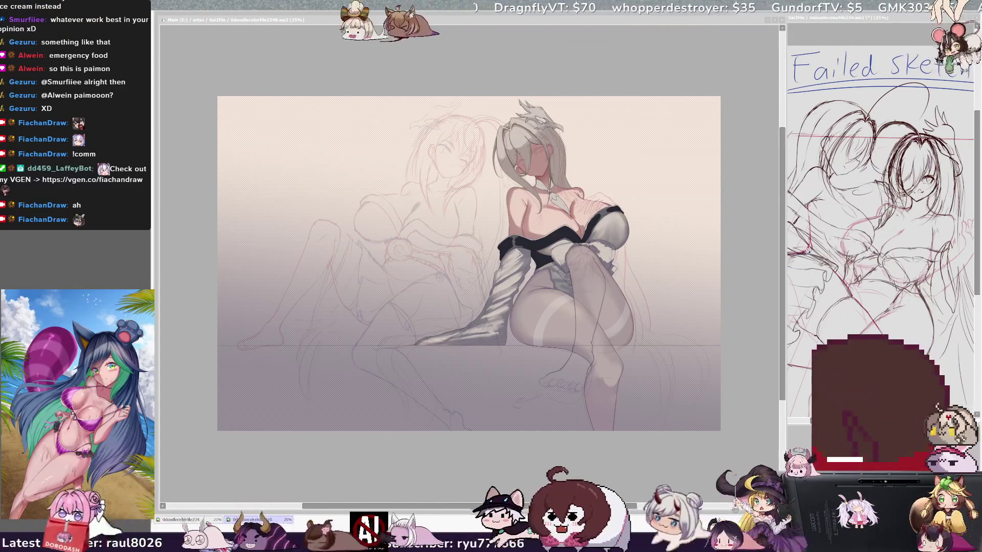
scroll(290, 178, up, 2)
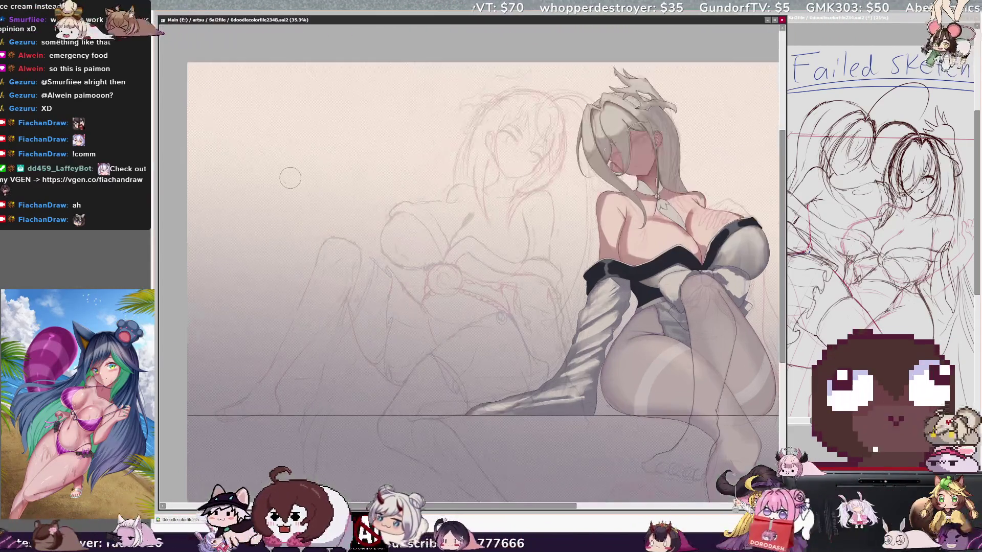
scroll(304, 181, down, 3)
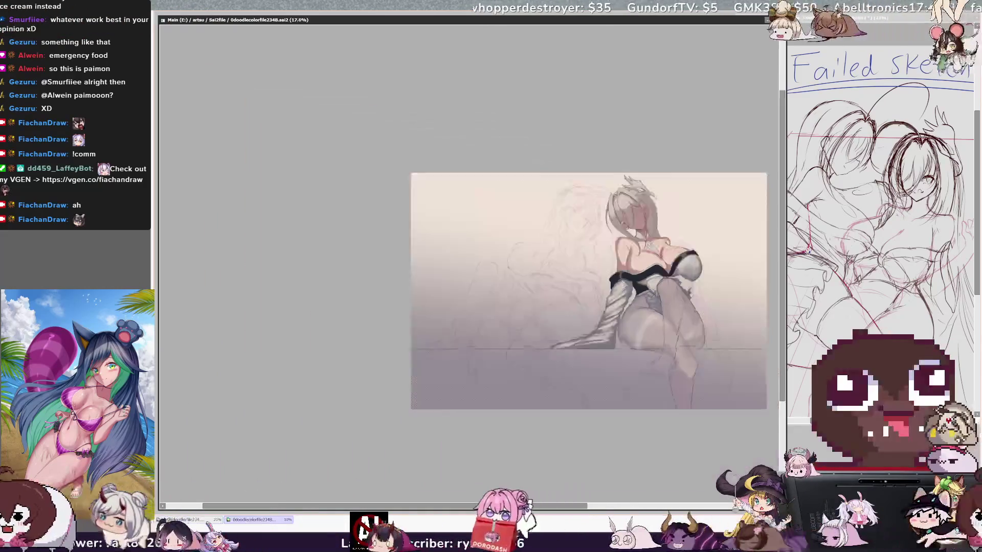
scroll(484, 267, up, 2)
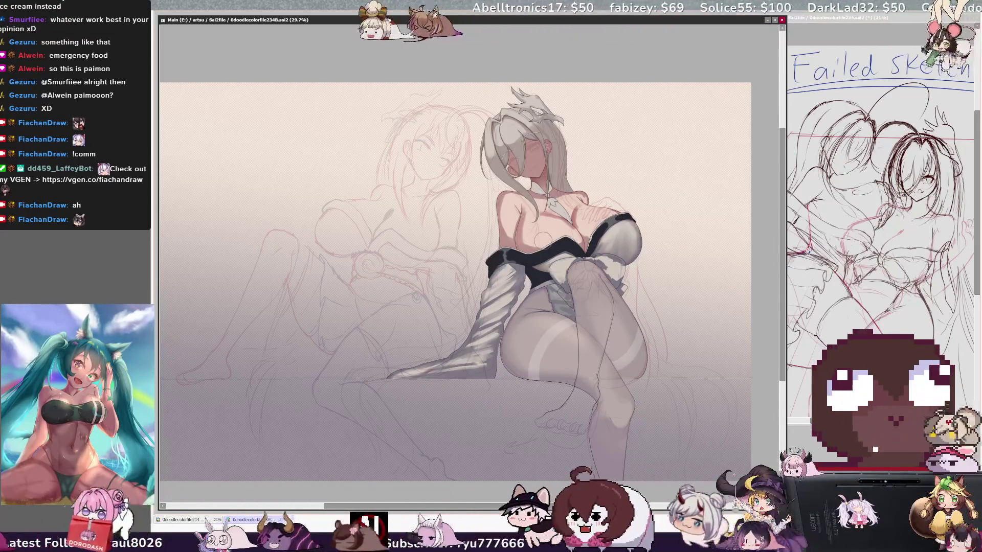
scroll(617, 169, up, 6)
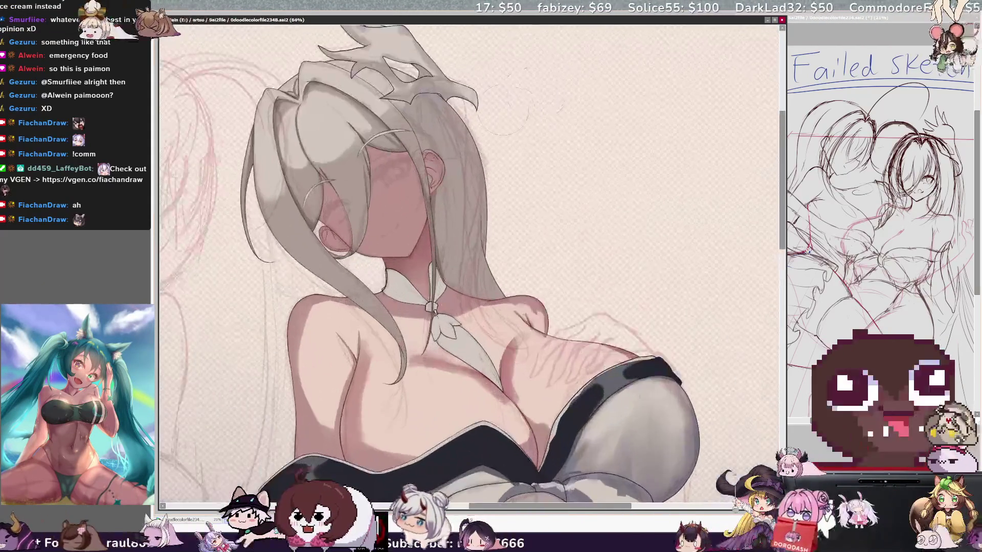
scroll(458, 148, up, 1)
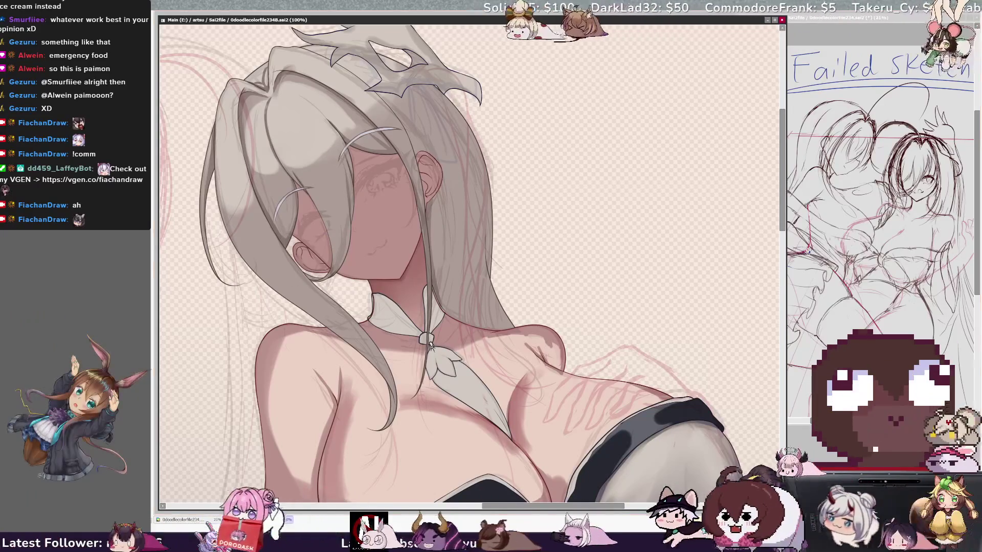
scroll(431, 345, up, 2)
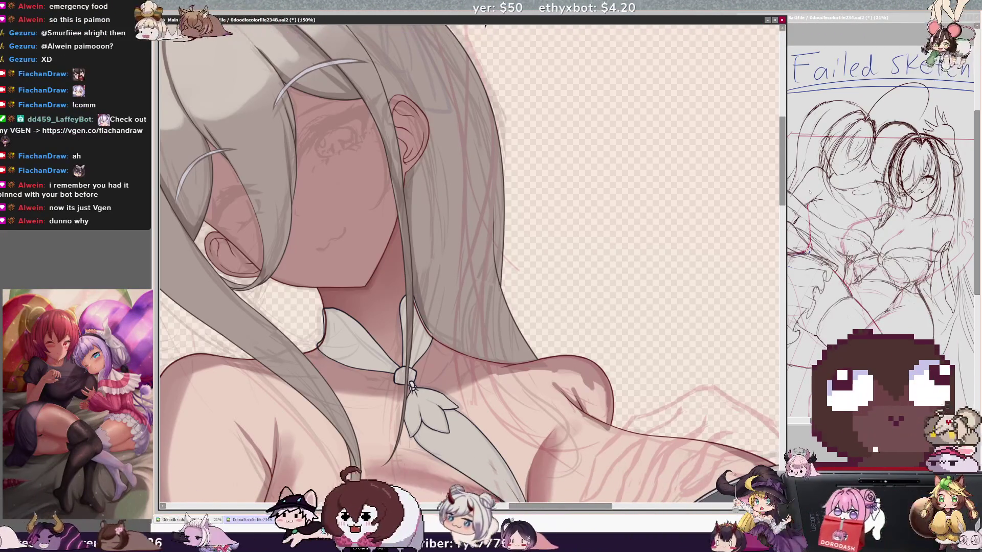
scroll(538, 309, down, 2)
scroll(472, 352, down, 4)
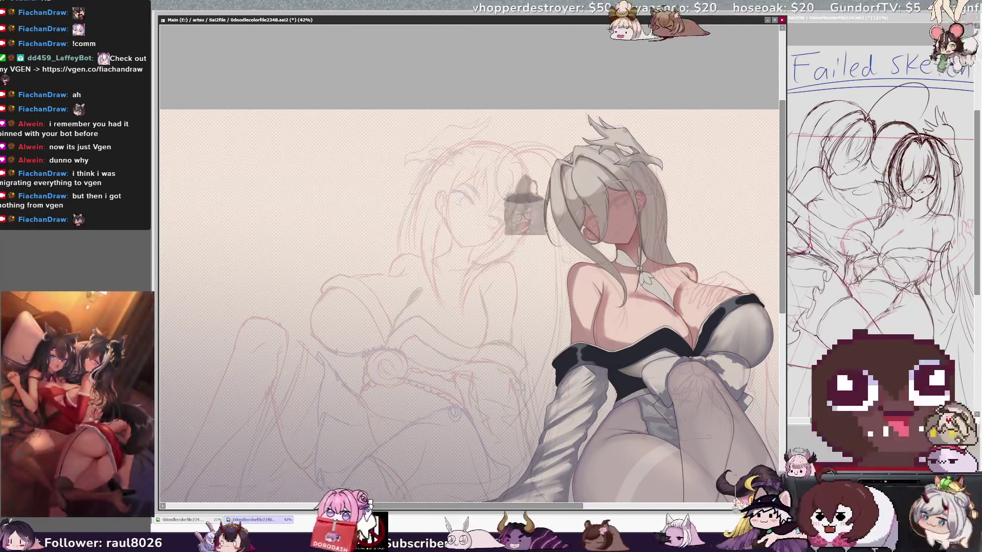
Step: Set the view to 100% and bring the painted girl's face and shoulders into view
key(ctrl+z)
key(ctrl+z)
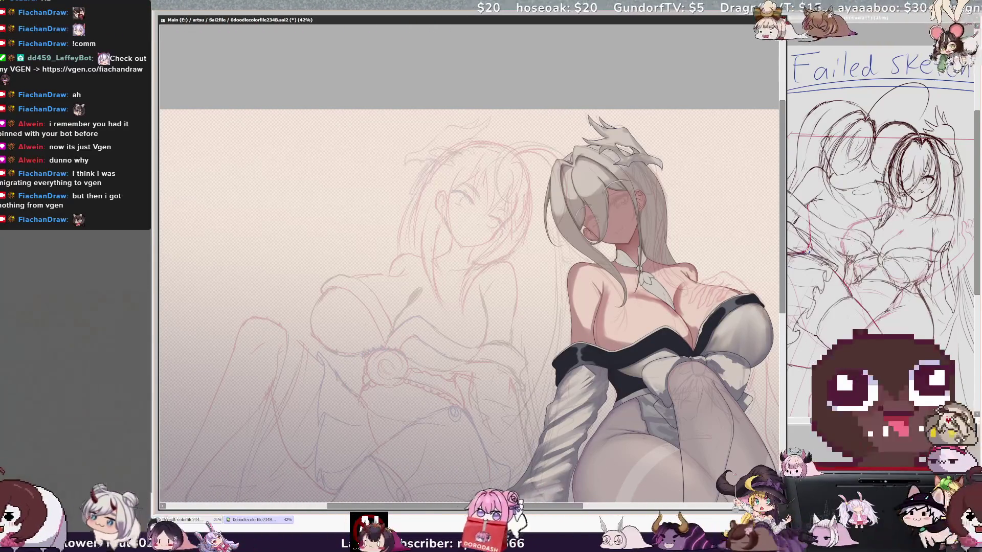
key(h)
key(h)
key(Home)
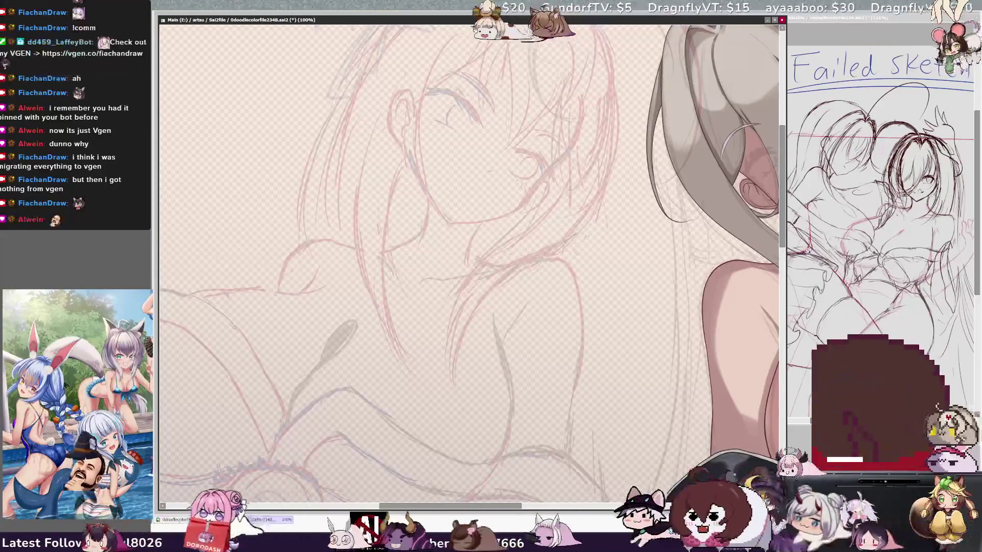
key(h)
key(h)
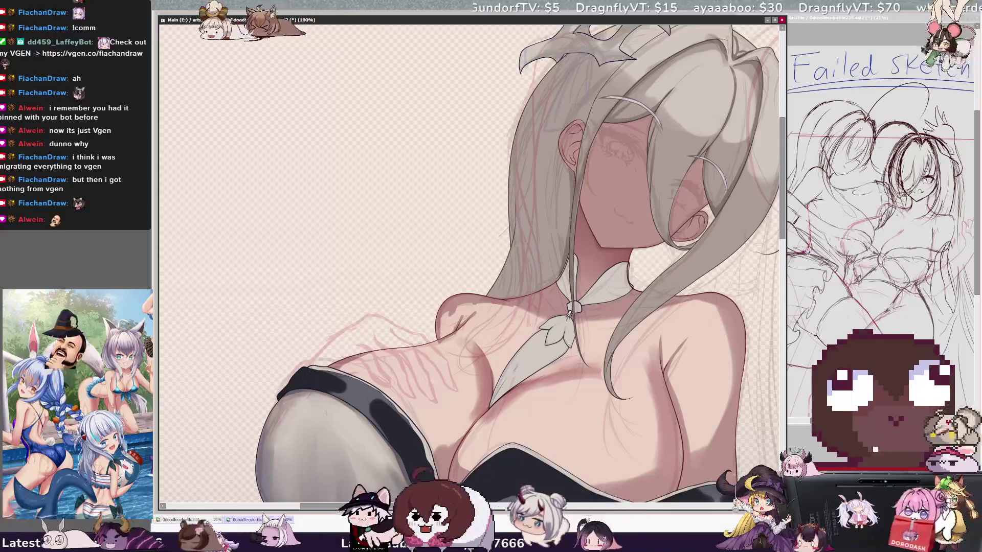
key(h)
key(h)
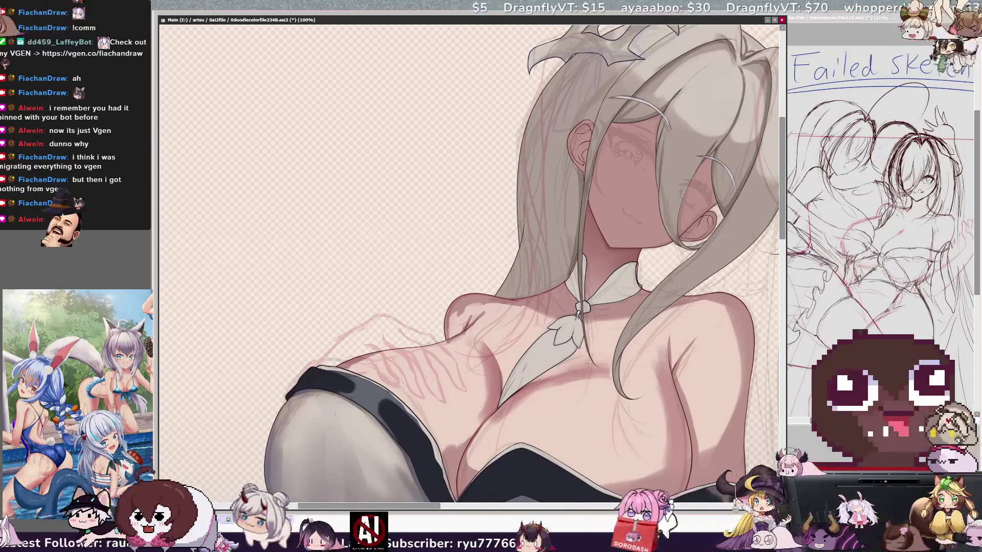
Step: Try outline strokes along the left shoulder edge and undo them
drag(439, 335, 478, 293)
scroll(450, 389, up, 4)
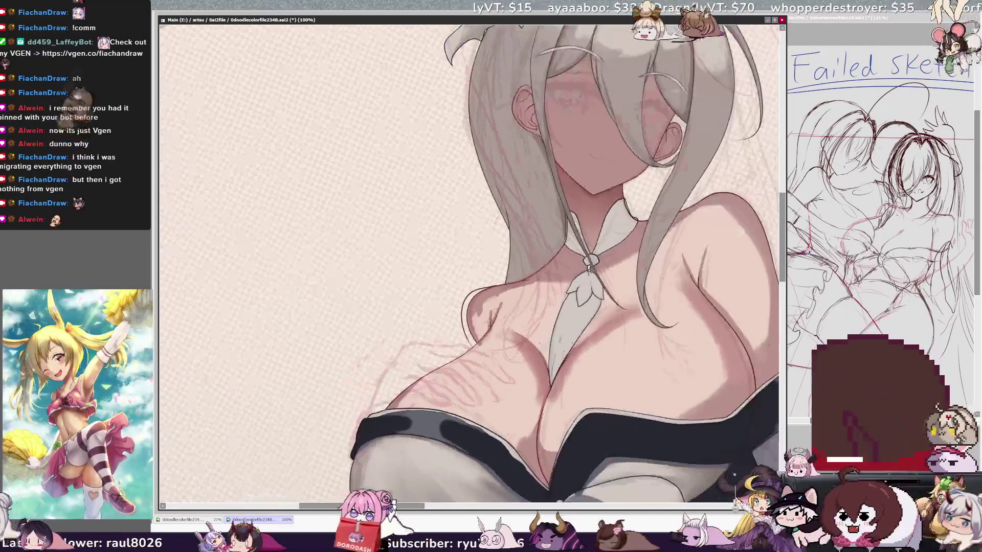
mouse_move(540, 293)
mouse_down()
mouse_move(489, 317)
mouse_move(511, 422)
mouse_up()
key(ctrl+z)
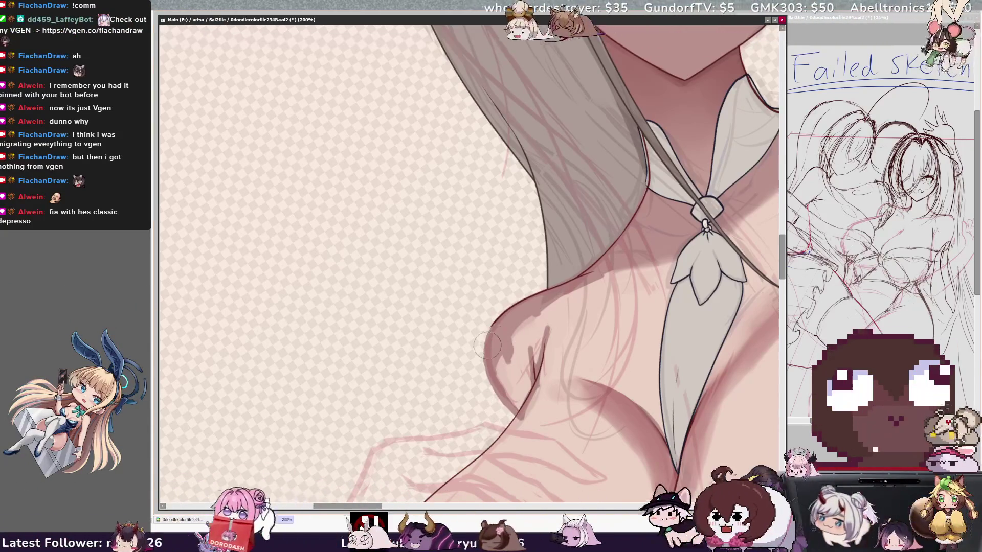
mouse_move(527, 299)
mouse_down()
mouse_move(479, 390)
mouse_move(511, 422)
mouse_up()
key(ctrl+z)
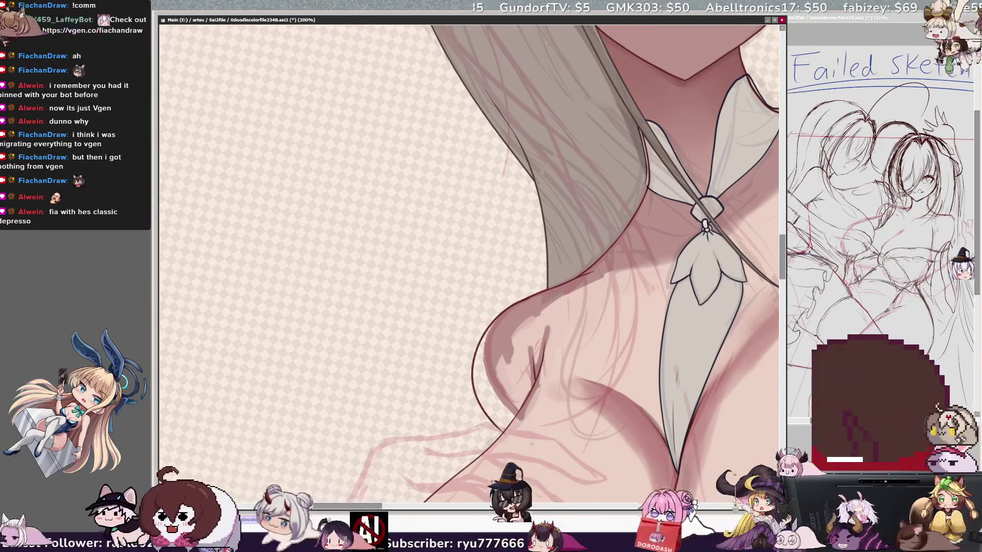
key(ctrl+z)
key(ctrl+z)
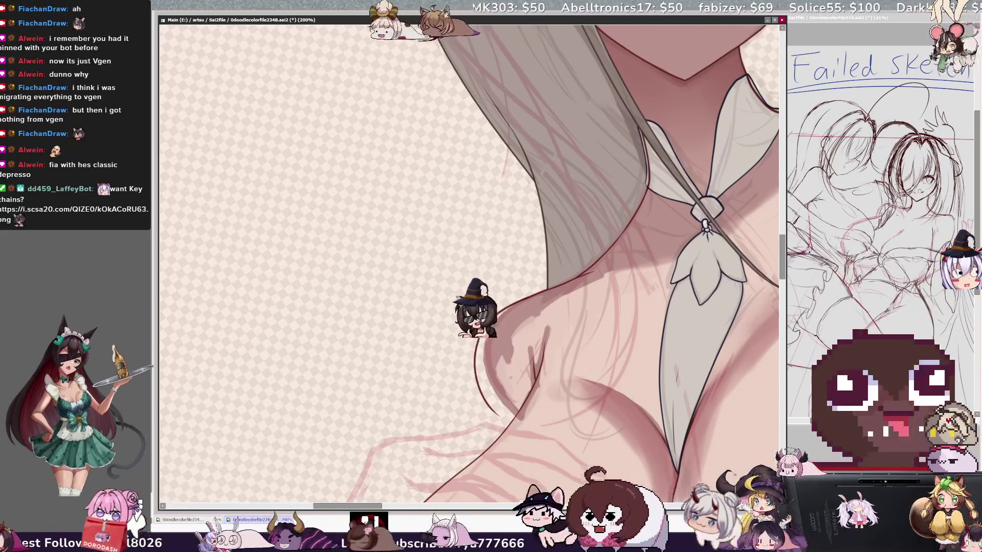
Step: Rotate and mirror the view to check the shoulder, then Magic Wand-select its skin
key(End)
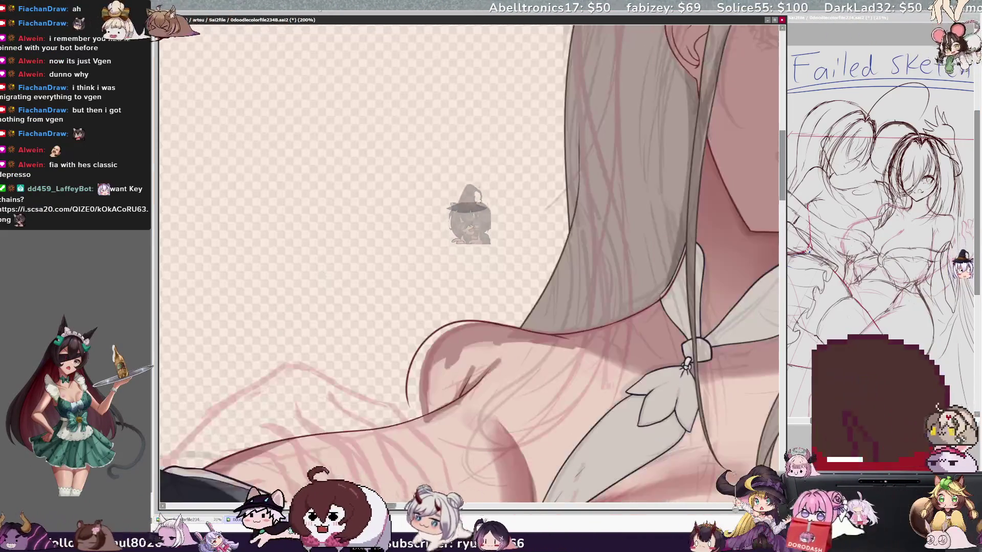
key(ctrl+z)
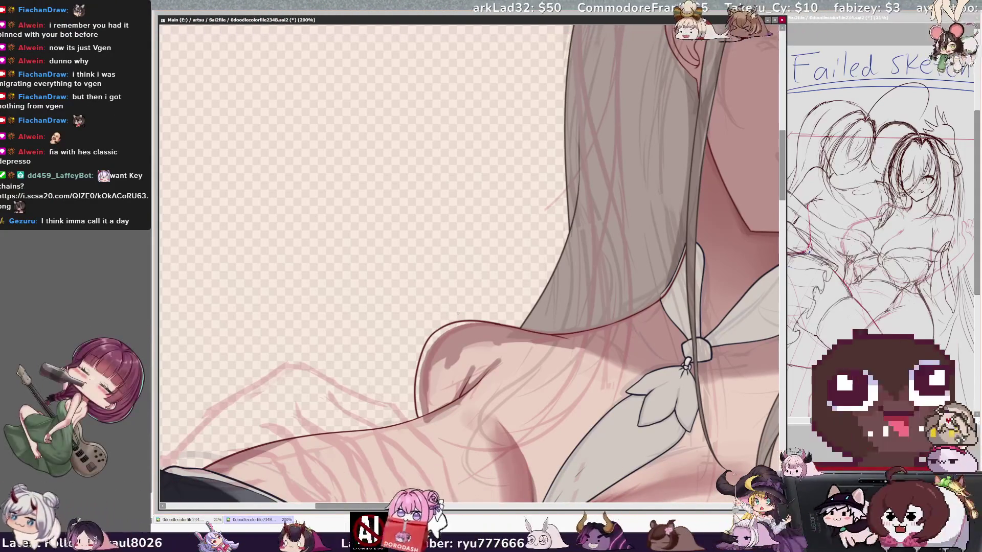
key(h)
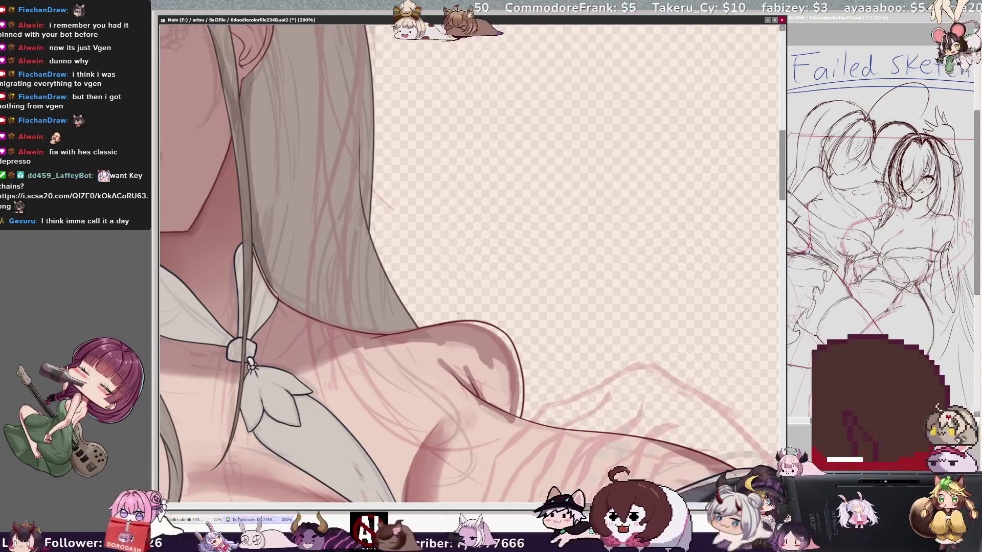
key(h)
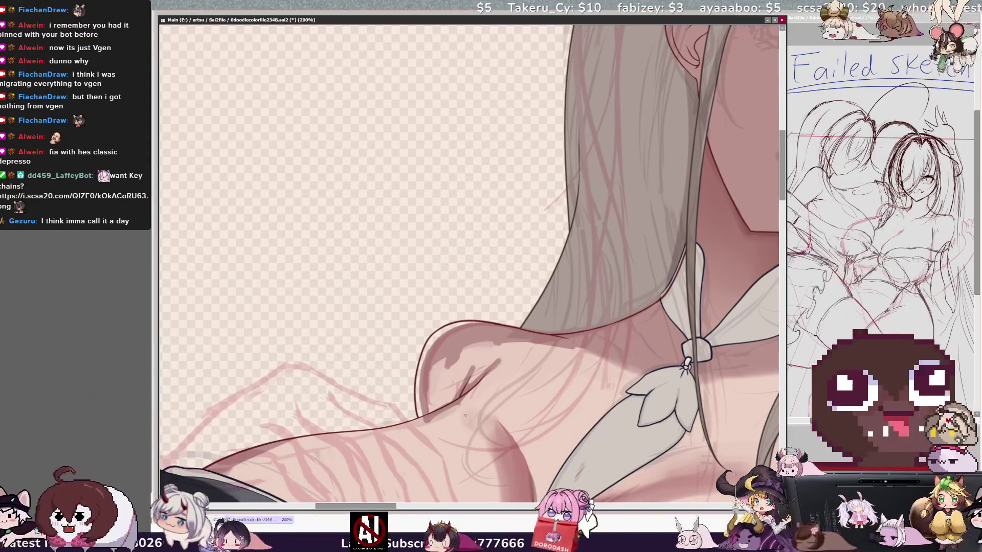
click(456, 362)
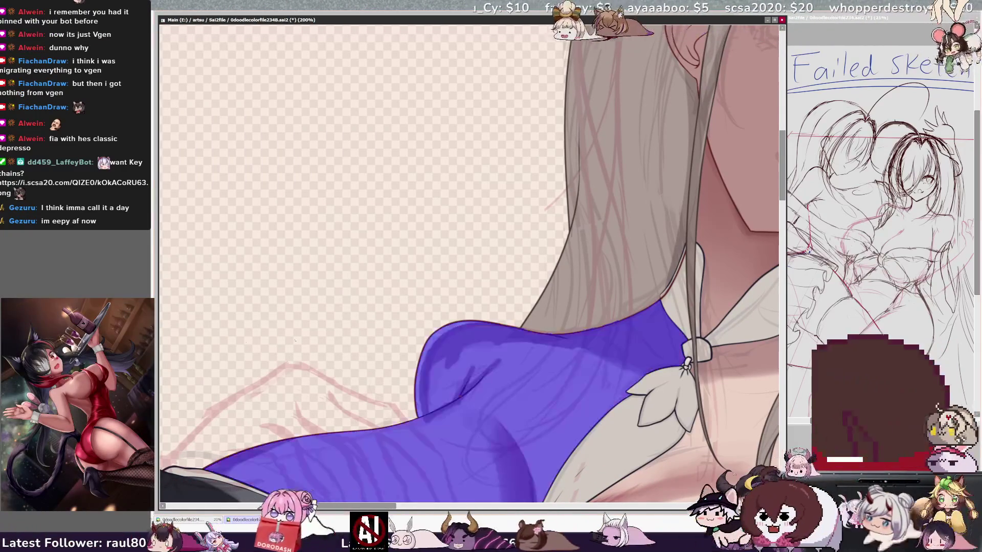
Step: Smooth the selected shoulder shading with a size-67 brush, deselect, and zoom out to 75%
key(bracketleft)
key(bracketleft)
key(bracketleft)
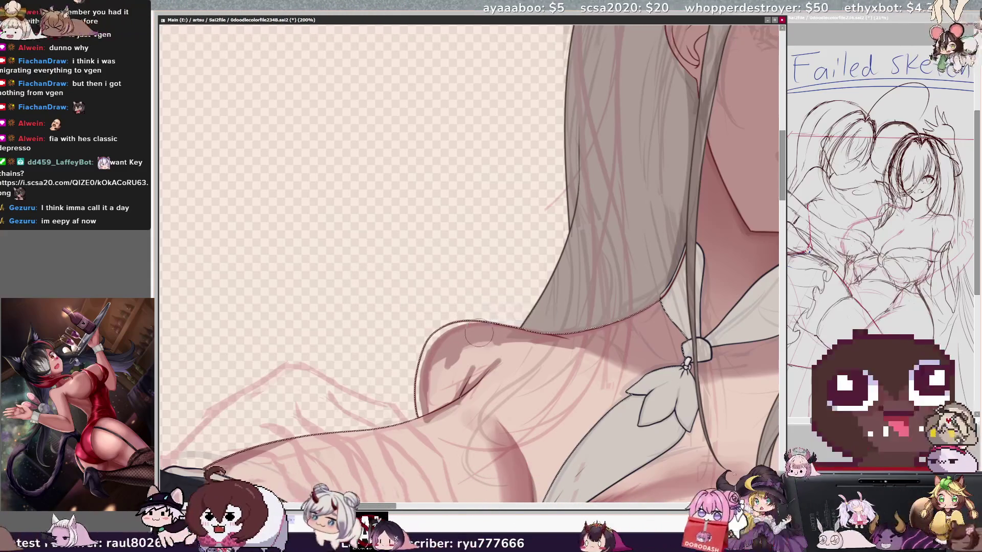
key(bracketright)
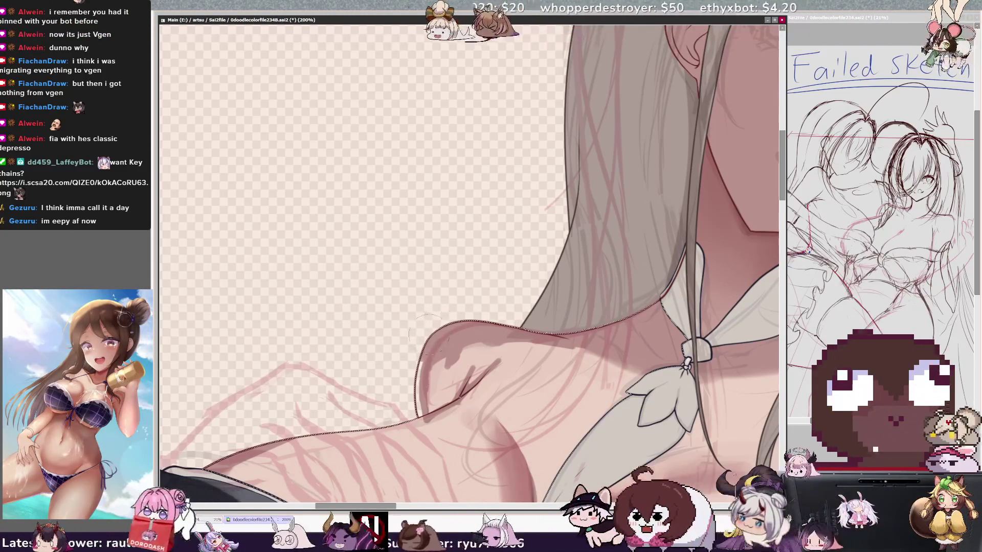
mouse_move(423, 343)
mouse_down()
mouse_move(410, 373)
mouse_move(521, 310)
mouse_up()
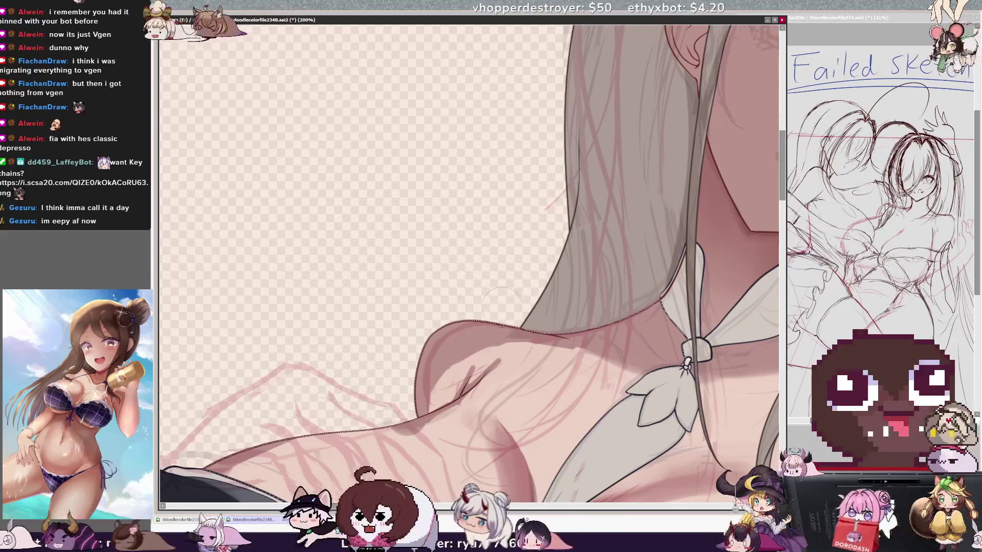
key(ctrl+d)
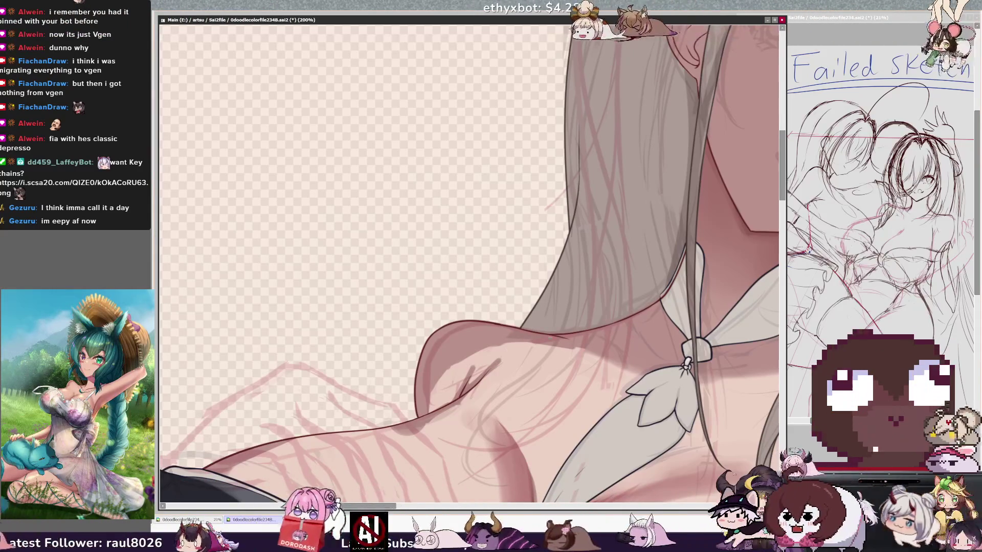
key(minus)
key(minus)
key(minus)
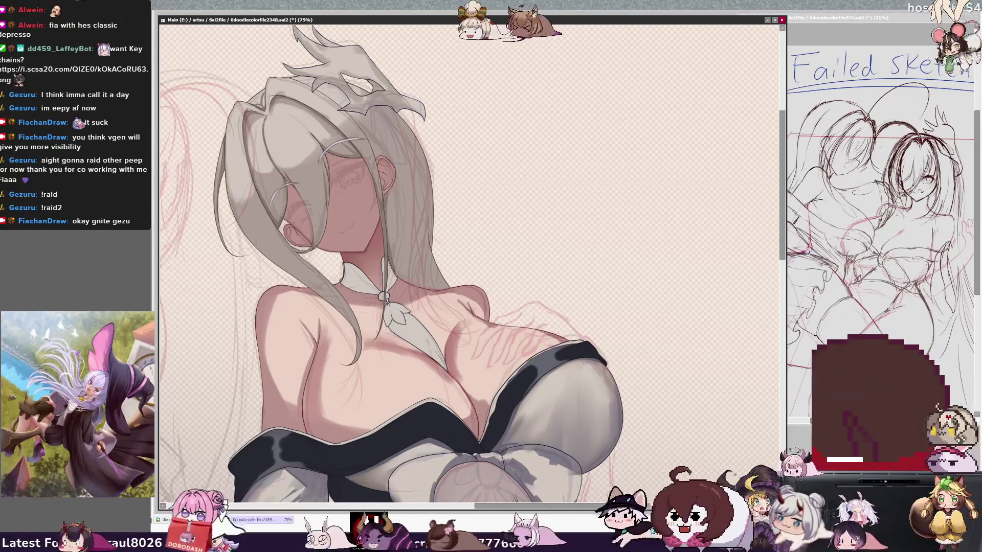
drag(310, 300, 392, 300)
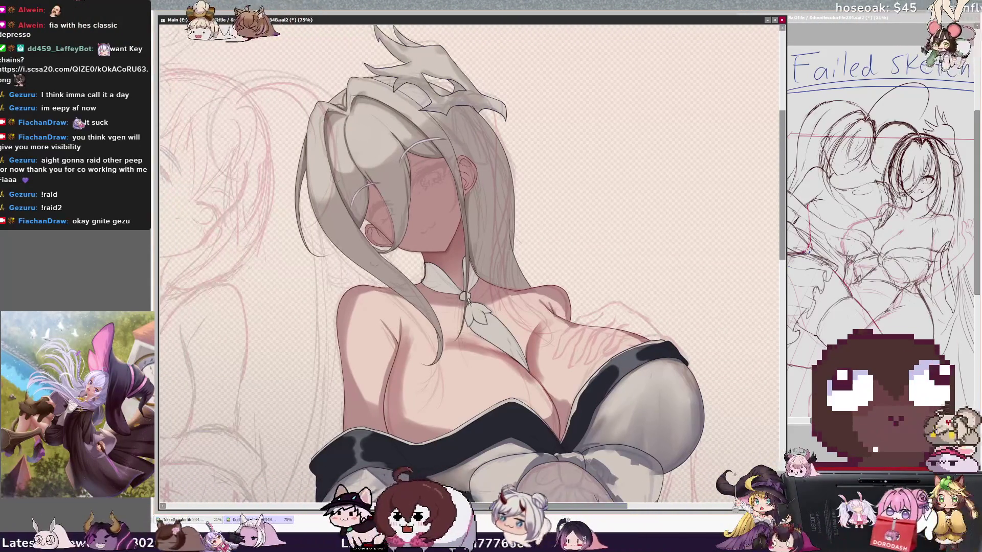
scroll(391, 299, up, 3)
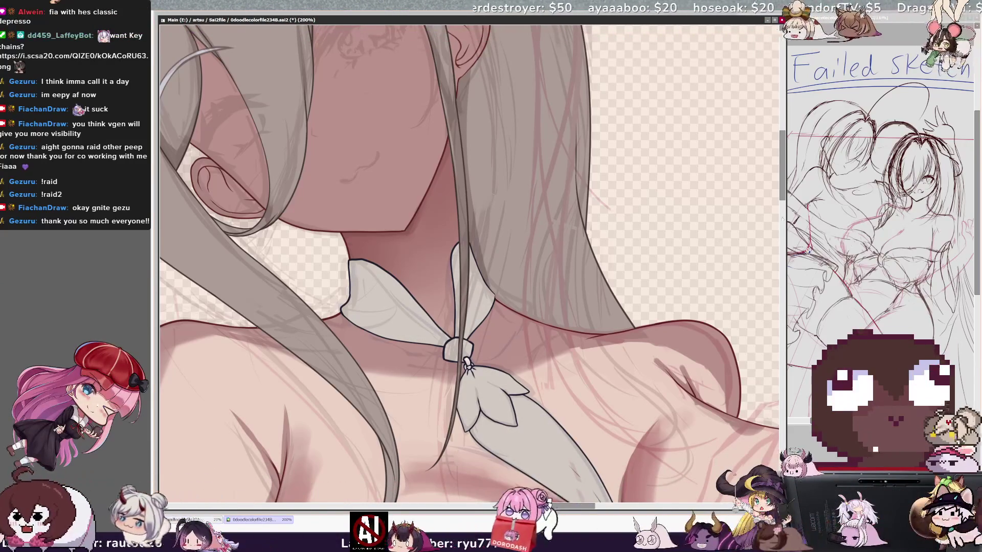
scroll(467, 364, down, 3)
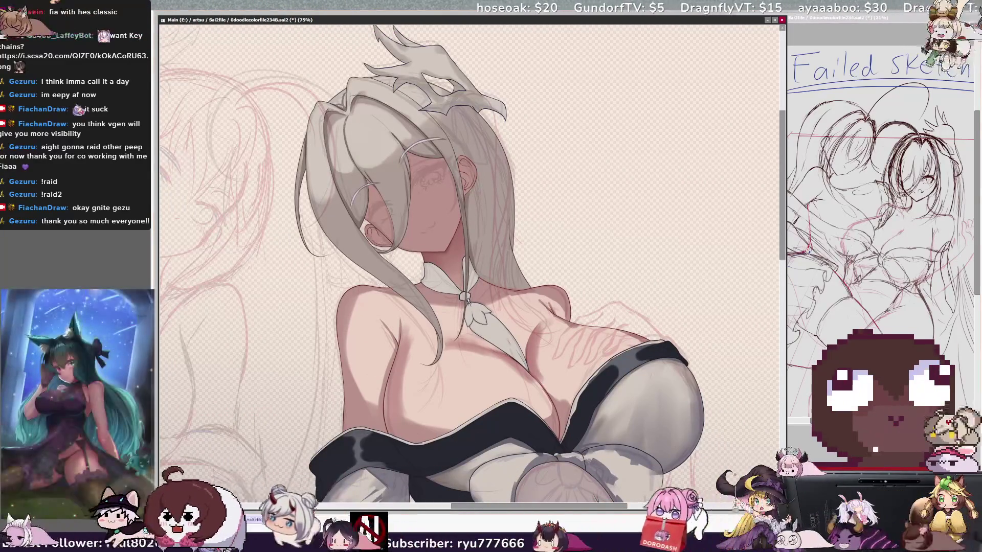
scroll(219, 143, up, 4)
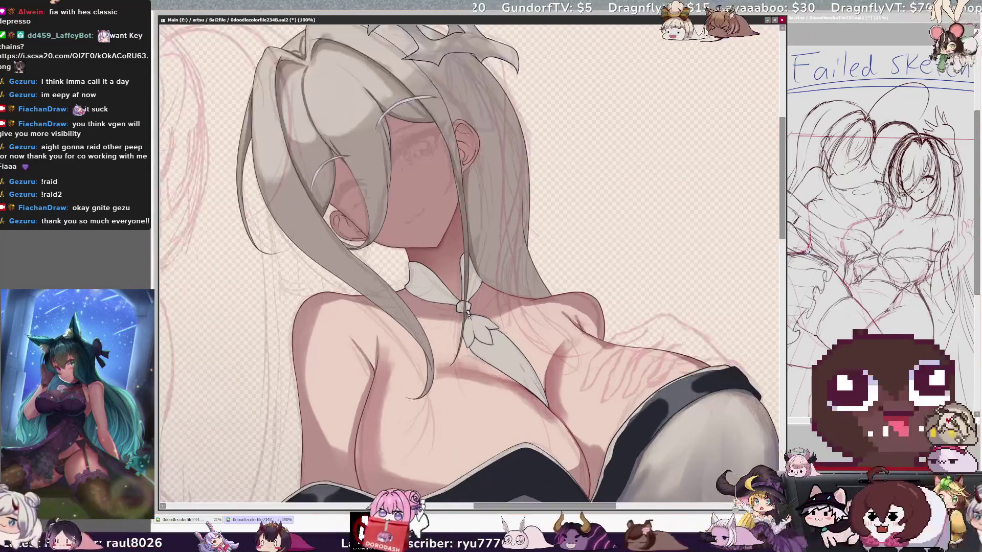
drag(285, 267, 424, 361)
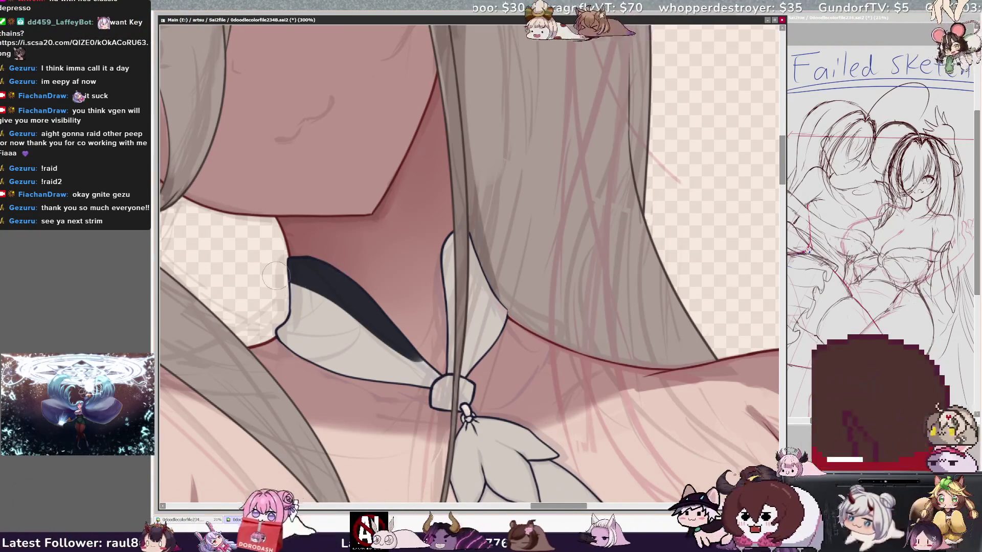
Step: Paint the black band inside the collar loops toward the knot, tuning brush size, then zoom out to 50%
drag(302, 286, 437, 371)
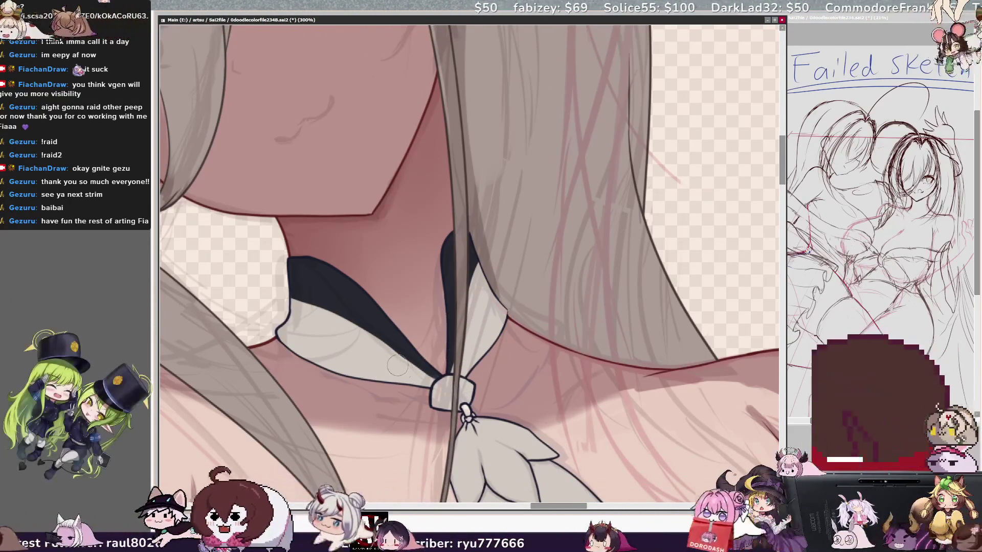
key(bracketleft)
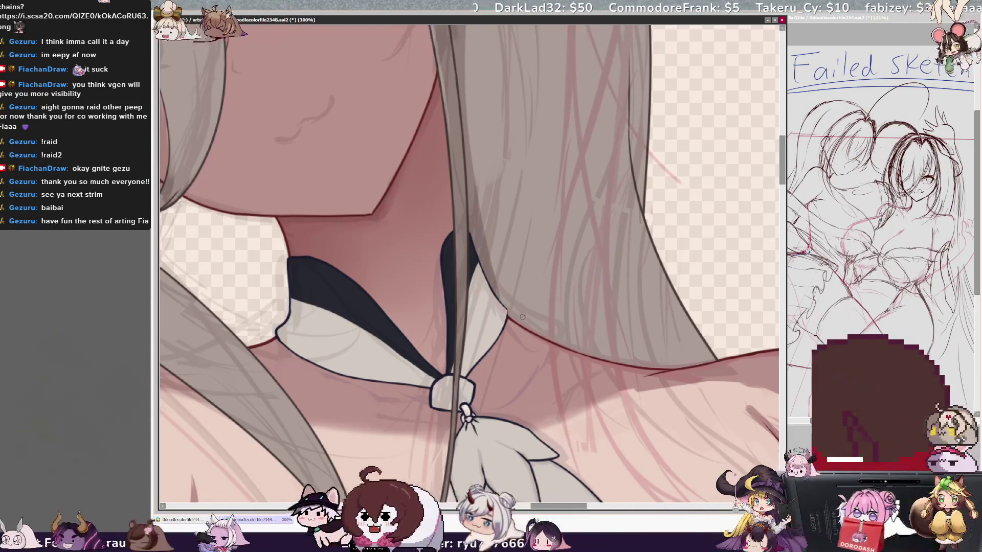
key(bracketright)
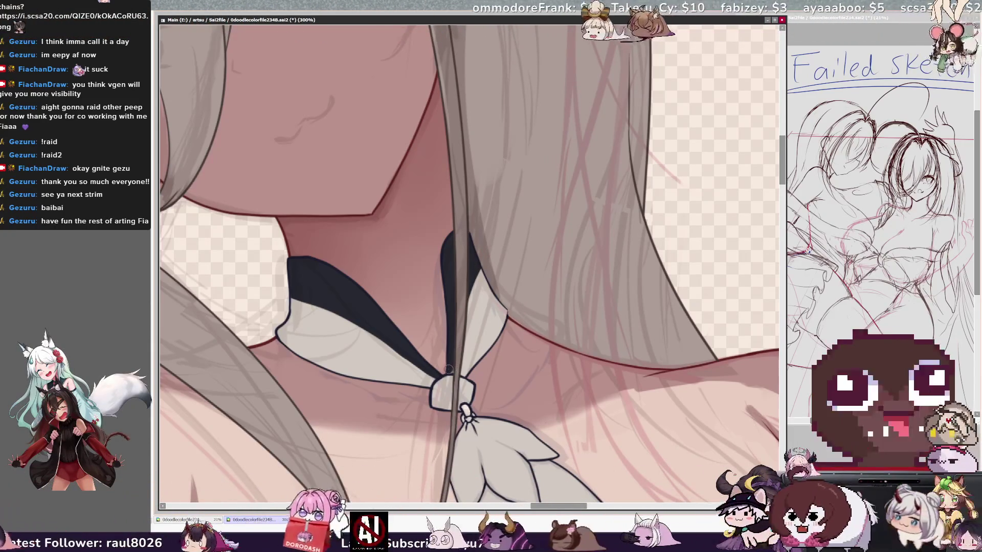
key(bracketleft)
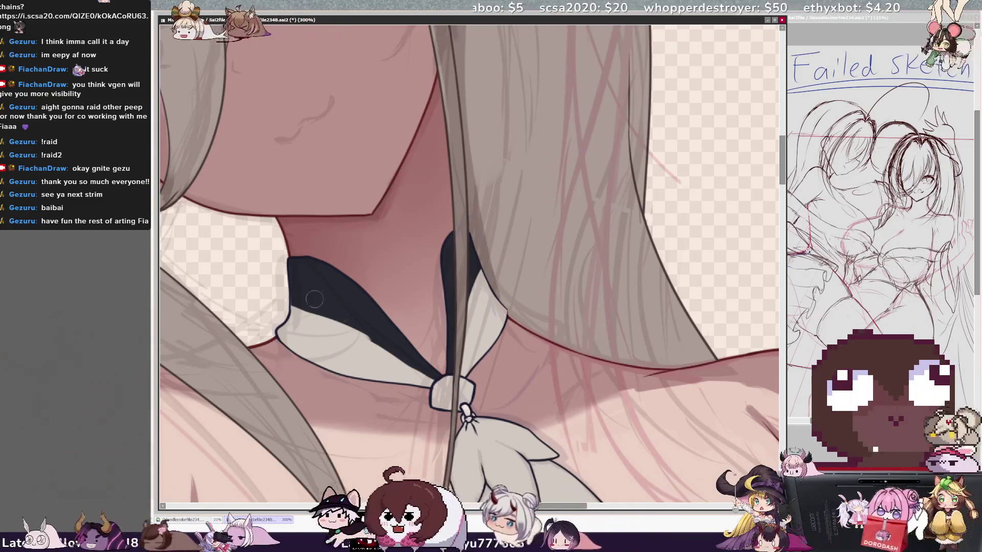
key(bracketleft)
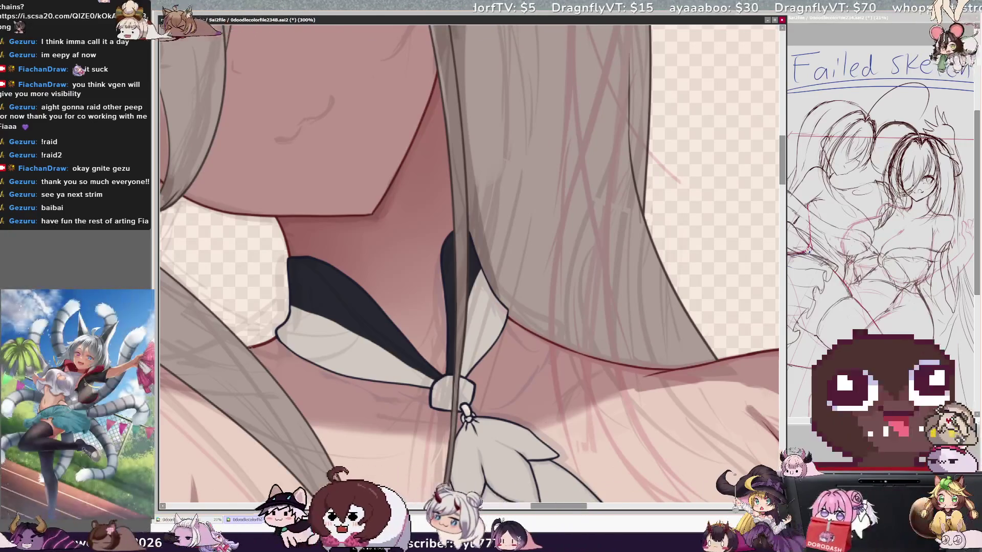
key(minus)
key(minus)
key(minus)
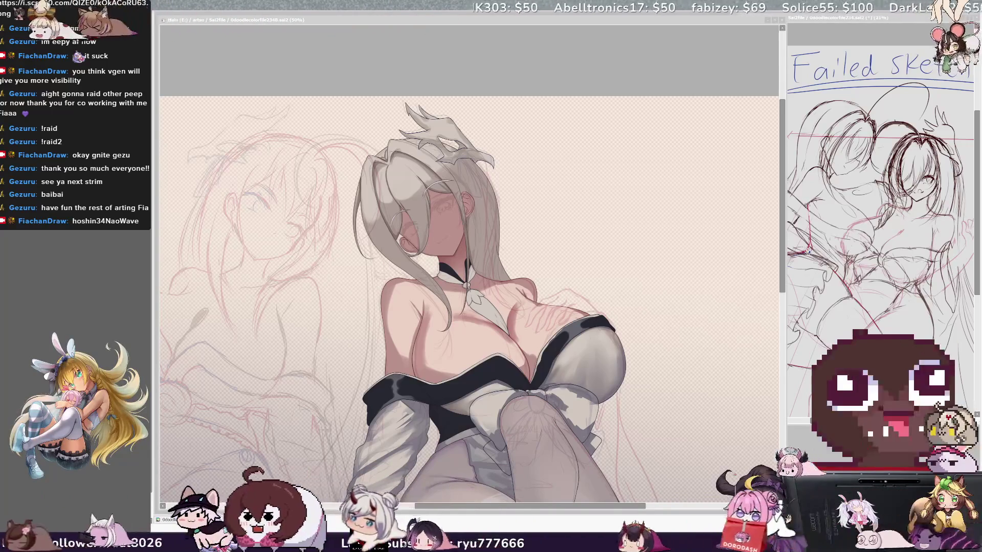
scroll(469, 299, down, 2)
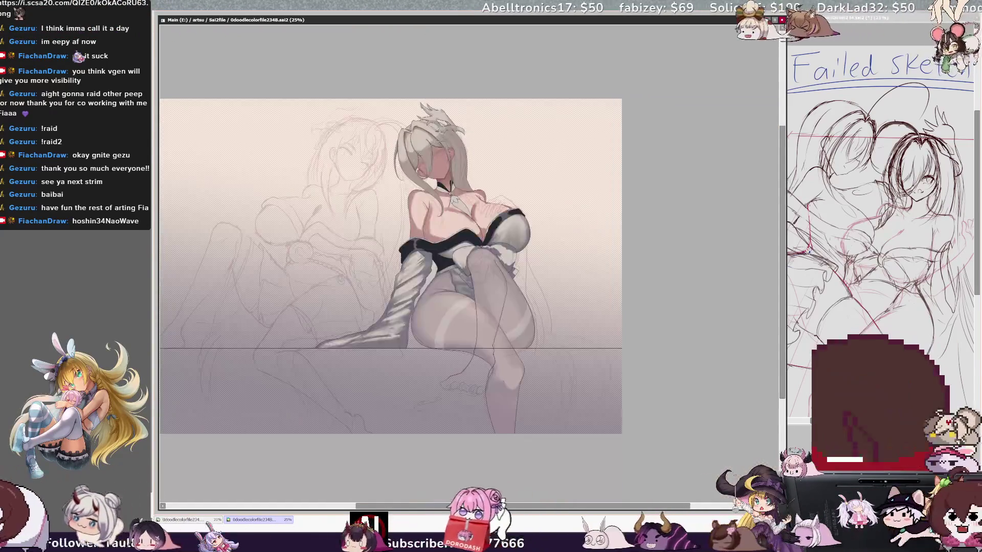
scroll(469, 299, up, 2)
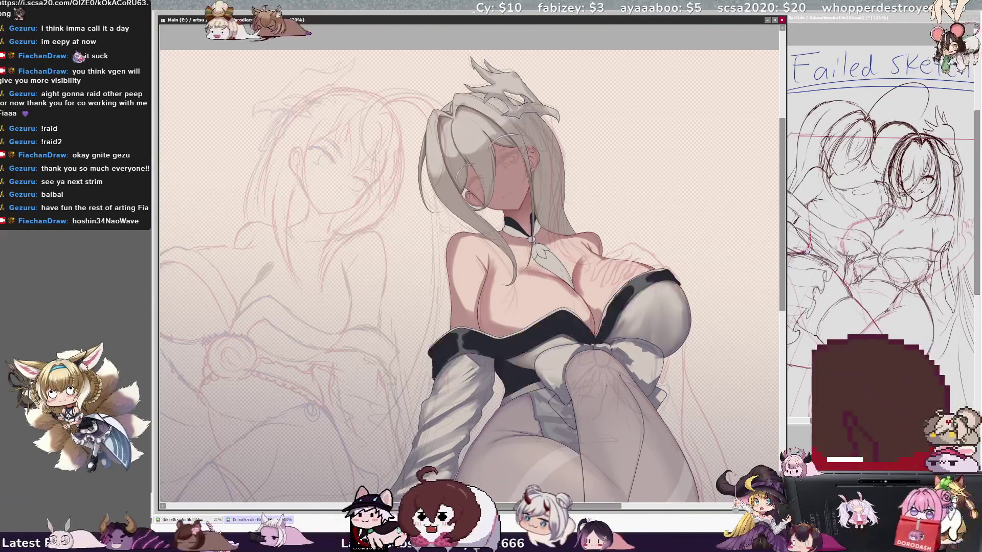
key(ctrl+z)
key(ctrl+y)
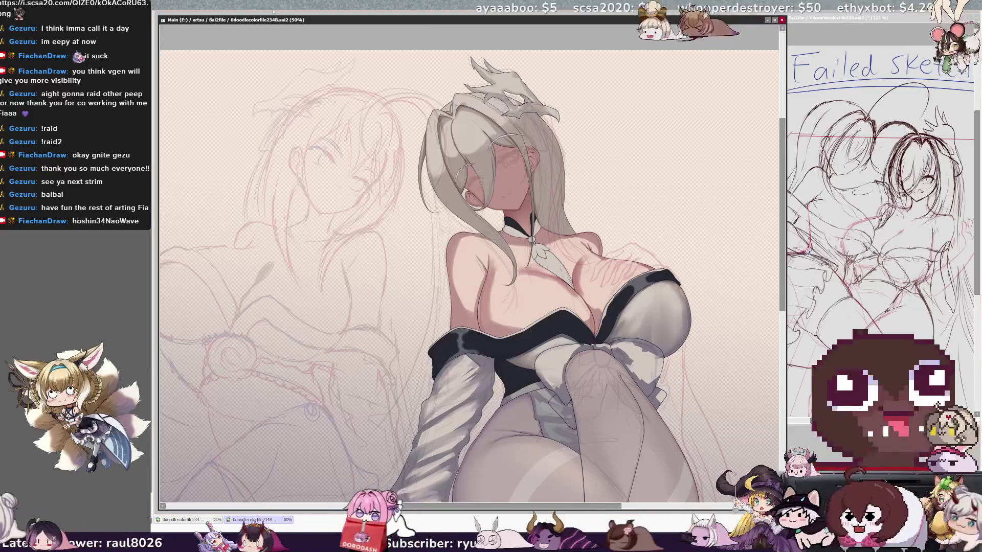
scroll(532, 240, up, 5)
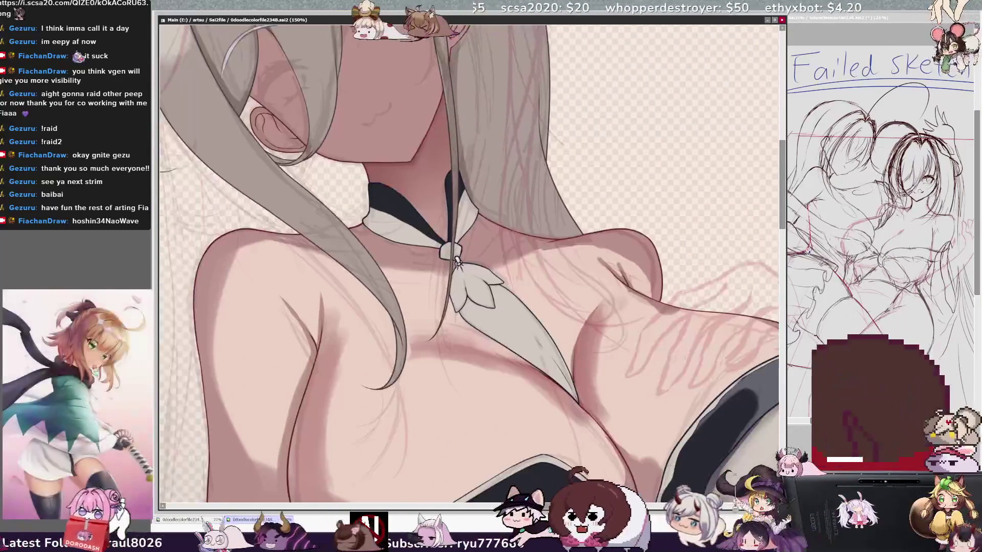
scroll(481, 243, up, 1)
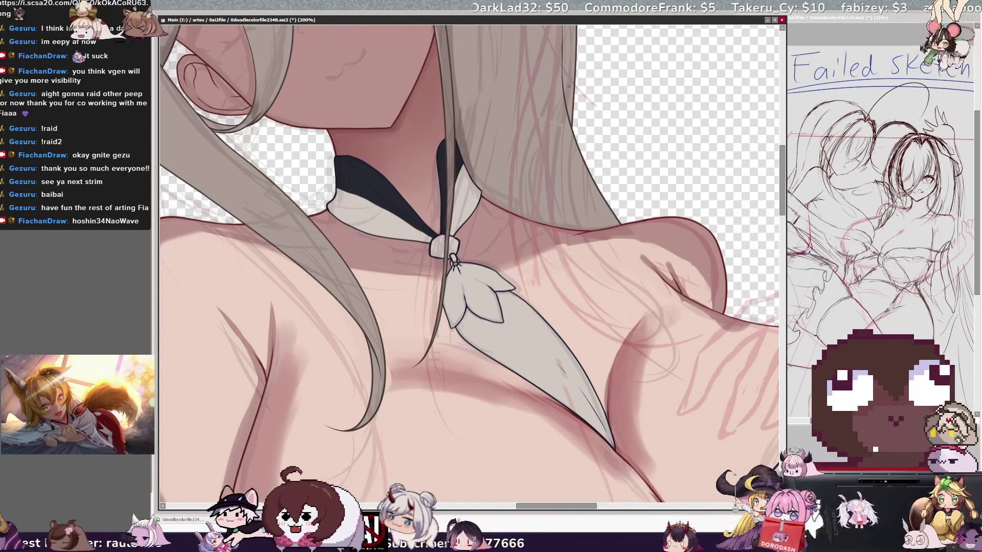
Step: Scroll the canvas up over the girl's face and neck
scroll(471, 263, up, 5)
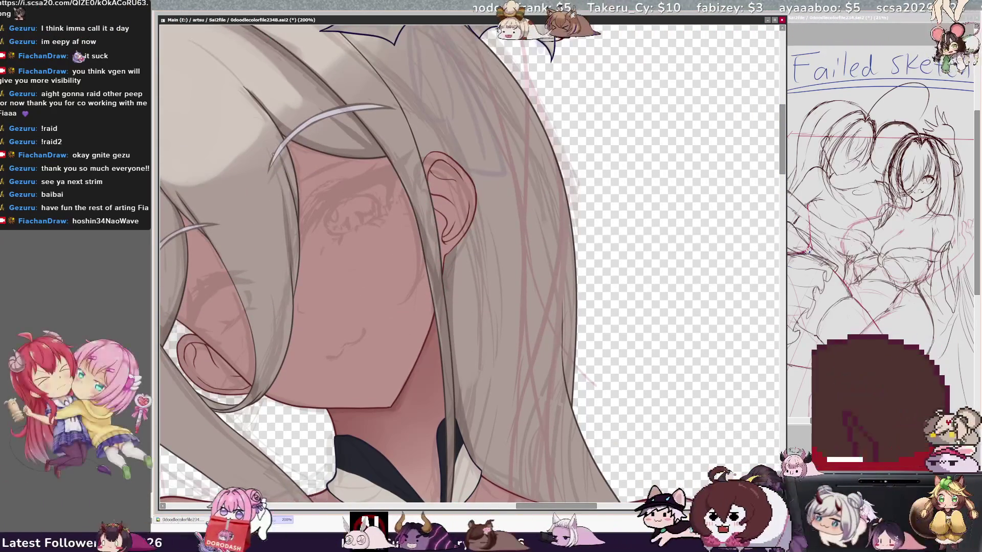
Step: Rotate the view about 75° counterclockwise so the long hair strands lie across the screen
key(ctrl+minus)
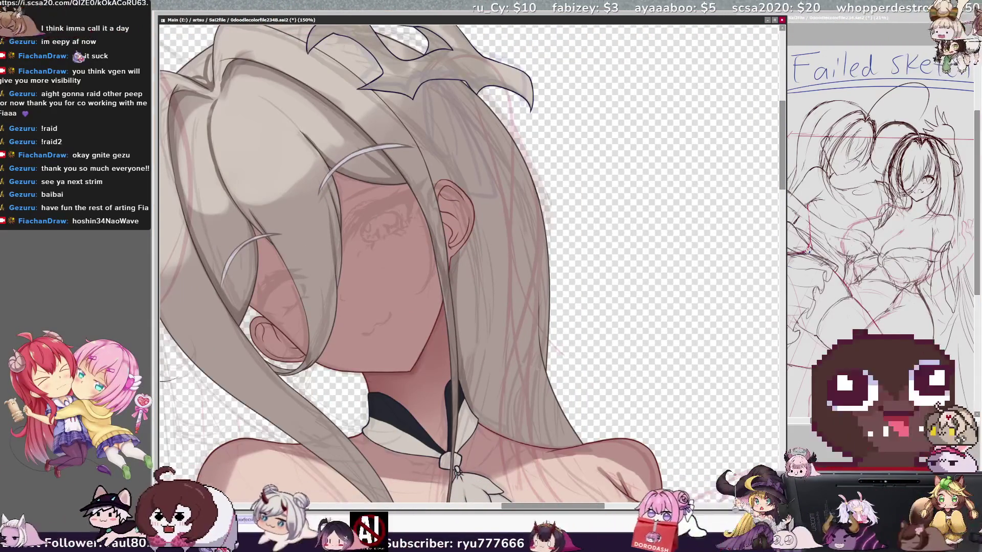
scroll(469, 246, left, 5)
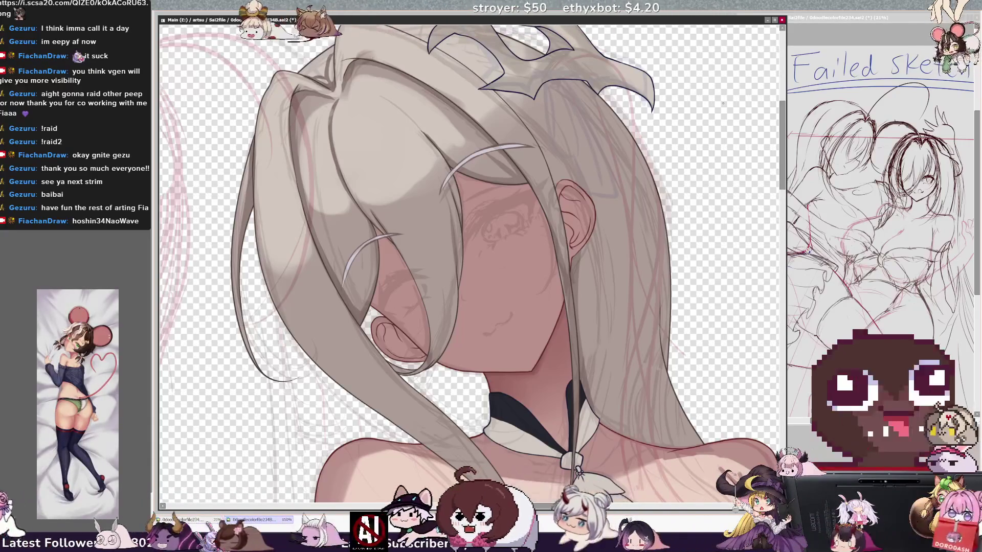
drag(783, 171, 783, 163)
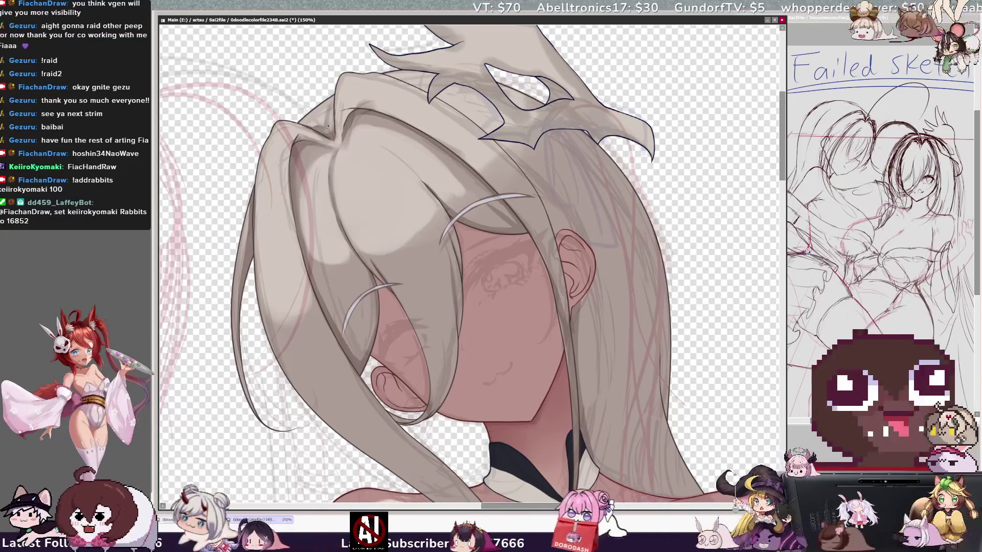
key(bracketleft)
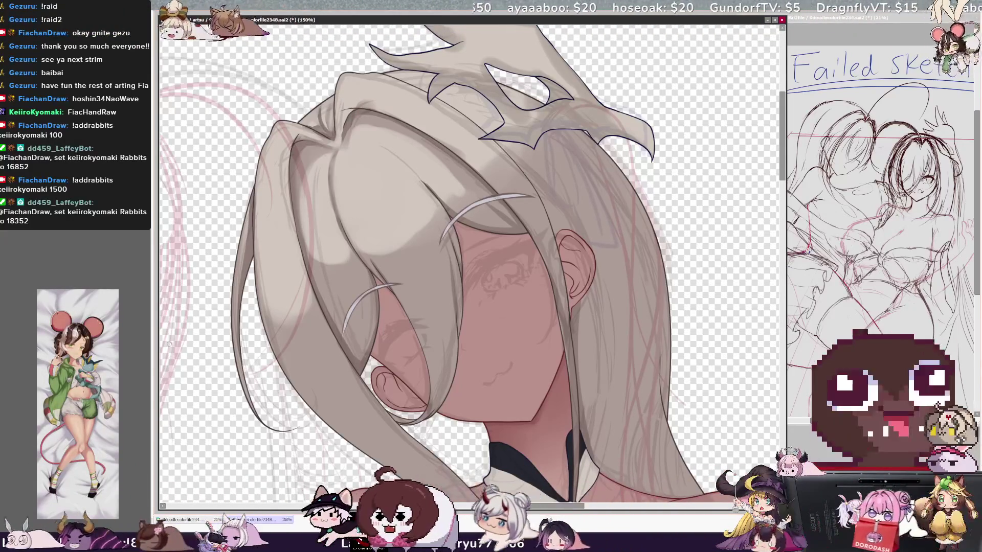
key(Delete)
key(Delete)
key(Delete)
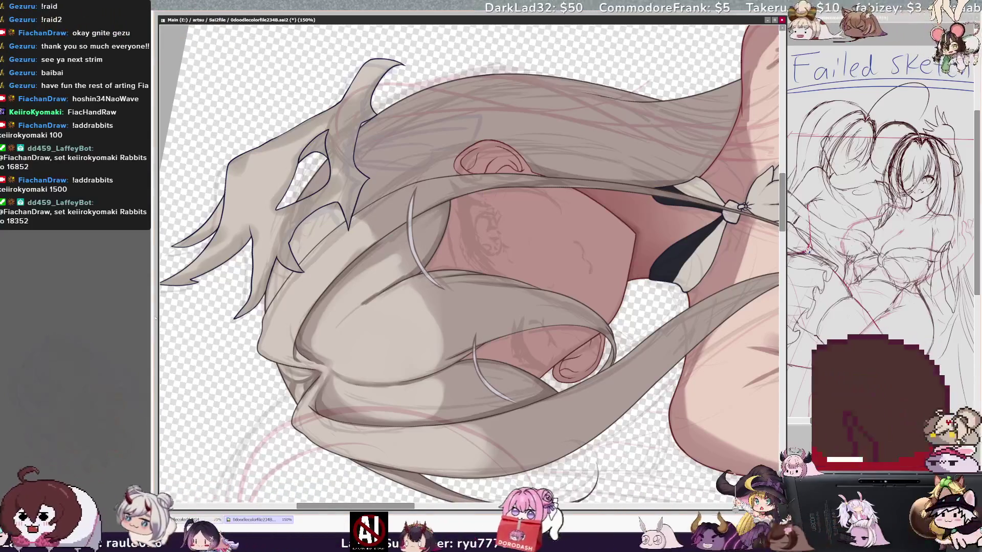
Step: Enlarge the brush from size 13 to 28 with the ] key
key(bracketright)
key(bracketright)
key(bracketright)
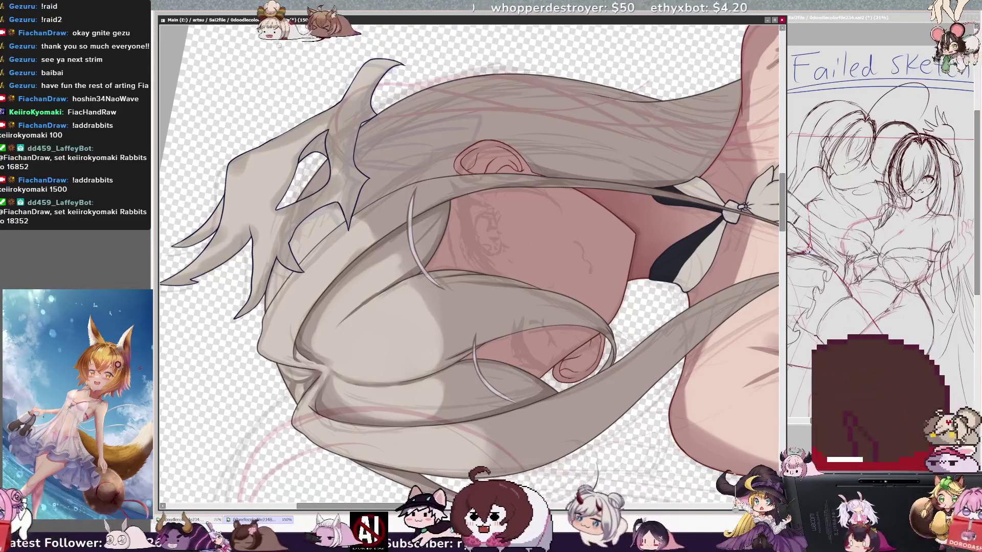
Step: Reset the canvas rotation to upright and zoom out until the whole seated girl fits in view
key(minus)
key(minus)
key(Delete)
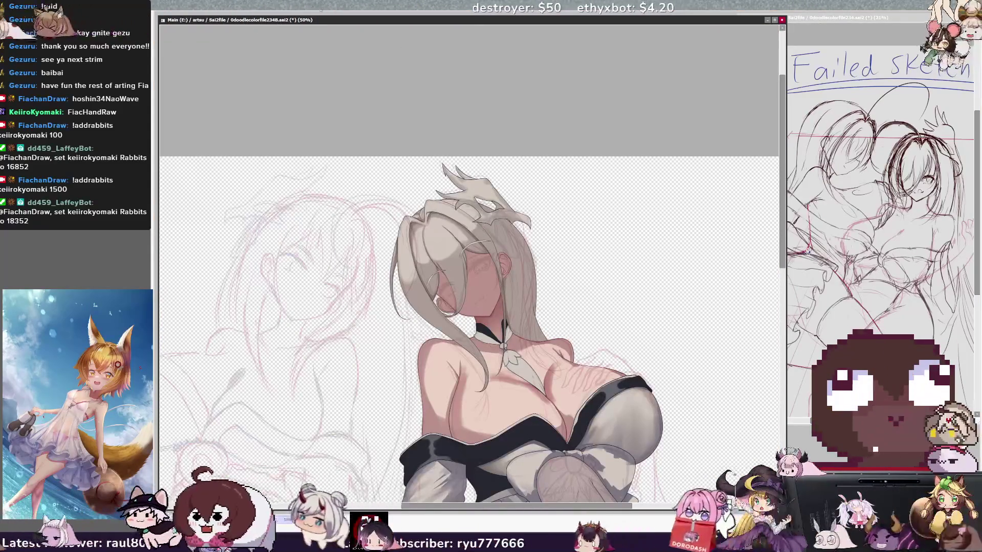
scroll(468, 328, down, 1)
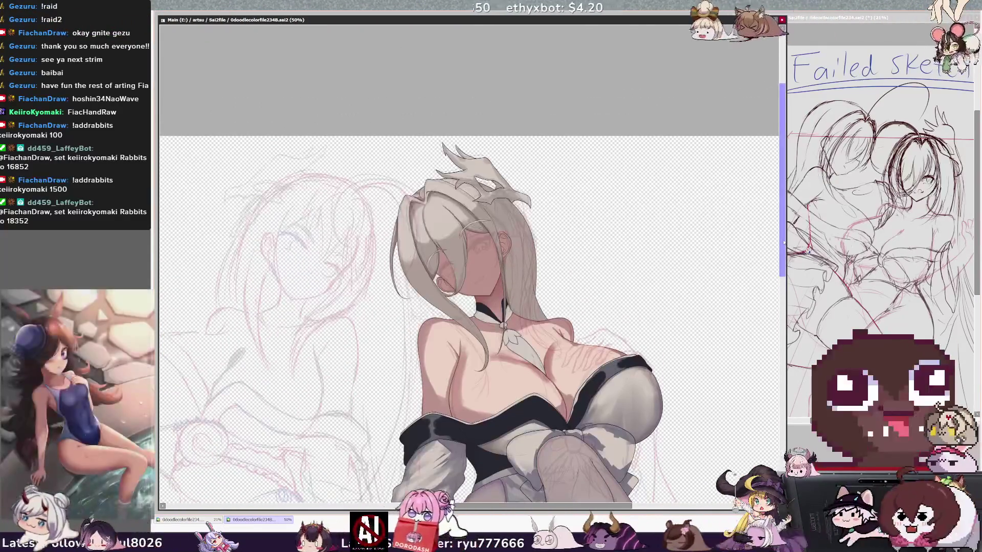
key(alt+Tab)
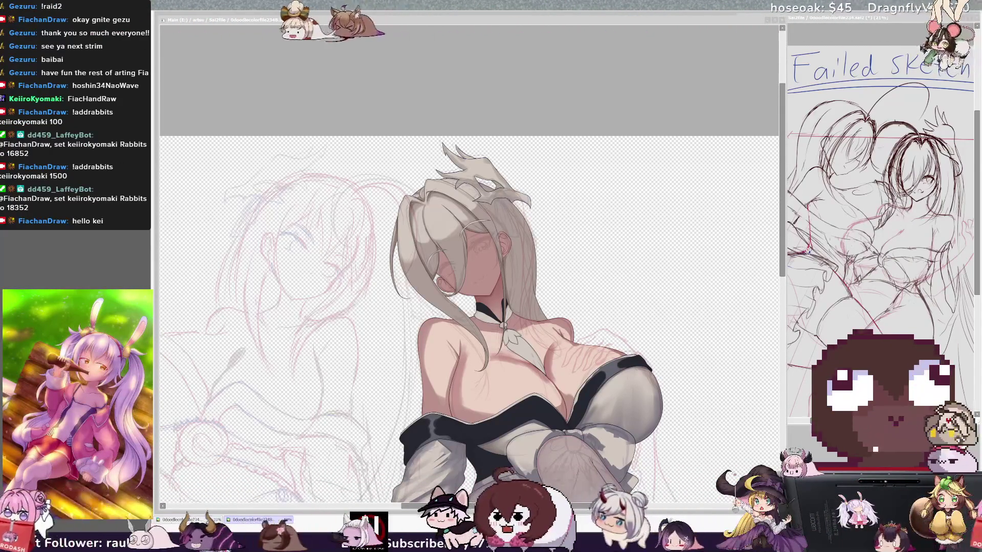
key(minus)
key(minus)
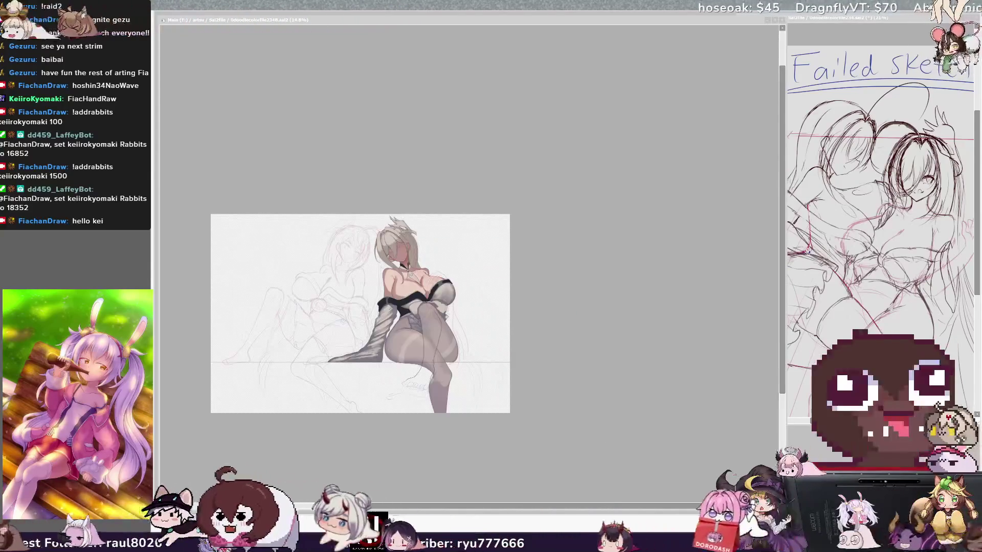
Step: Adjust the zoom to frame the whole picture
key(plus)
key(plus)
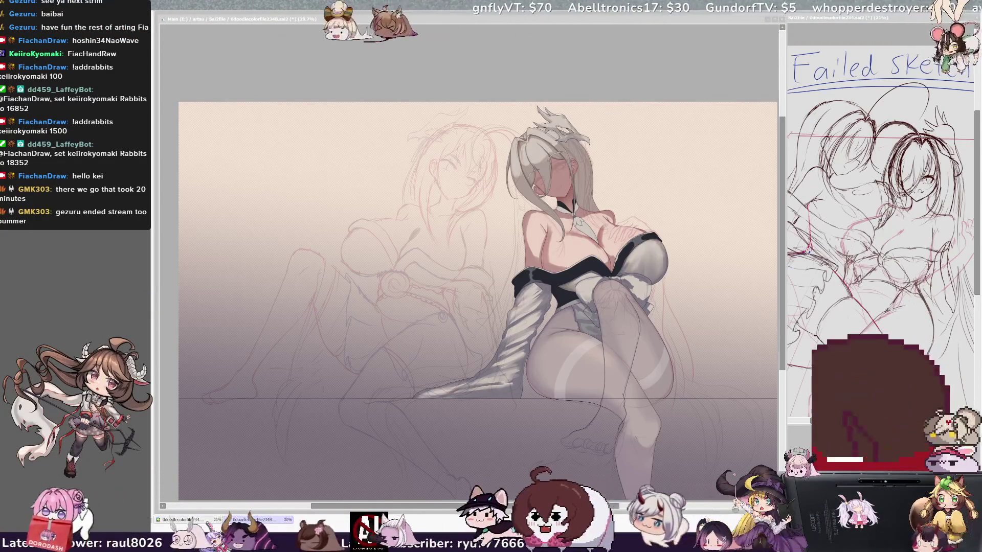
Step: Compare the whole image against a closer 50% view of the figure over the gradient
key(ctrl+plus)
key(ctrl+plus)
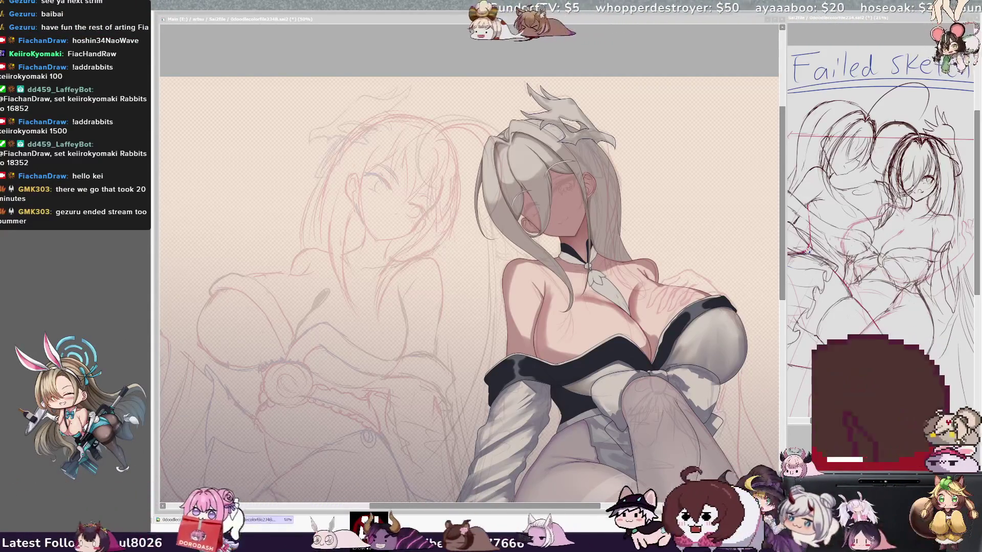
key(ctrl+minus)
key(ctrl+plus)
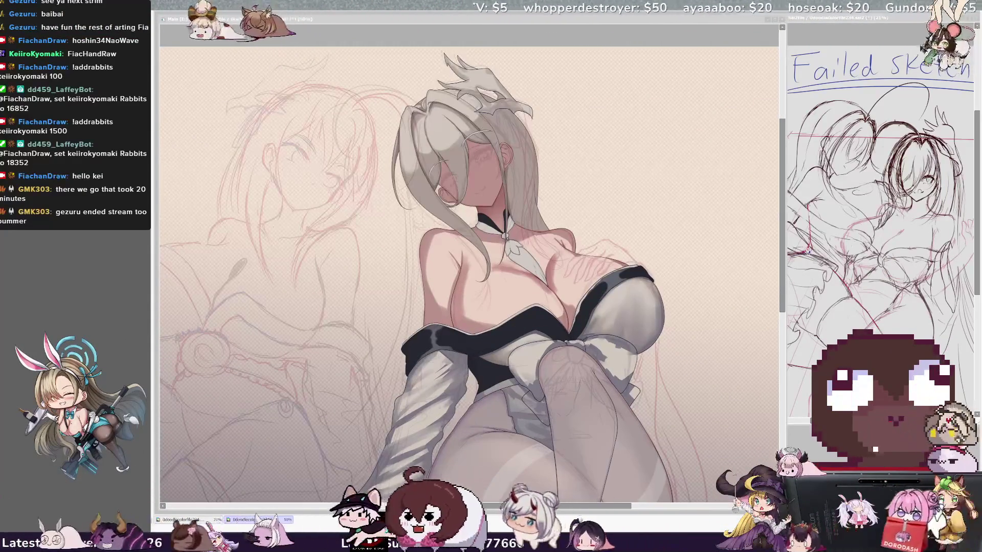
key(ctrl+minus)
key(ctrl+plus)
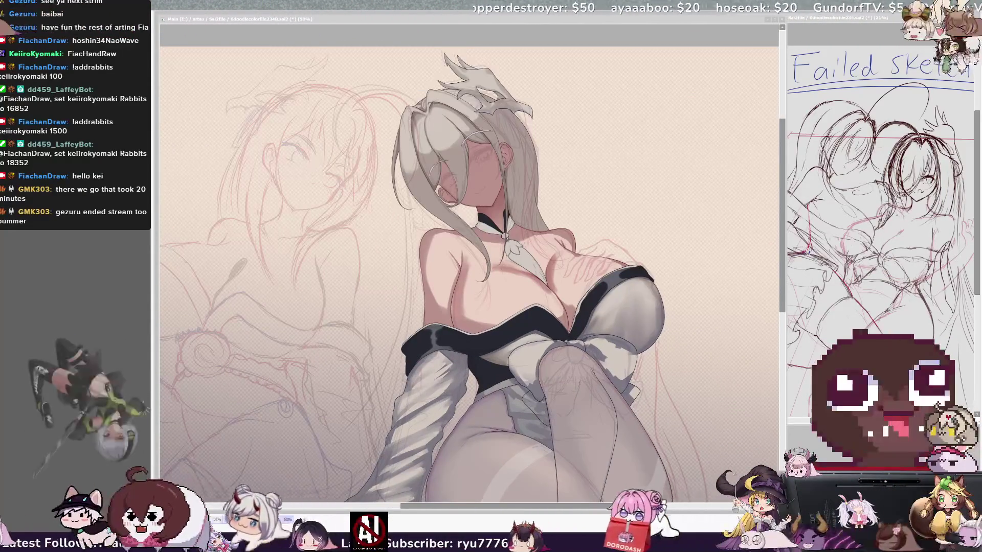
key(ctrl+minus)
key(ctrl+plus)
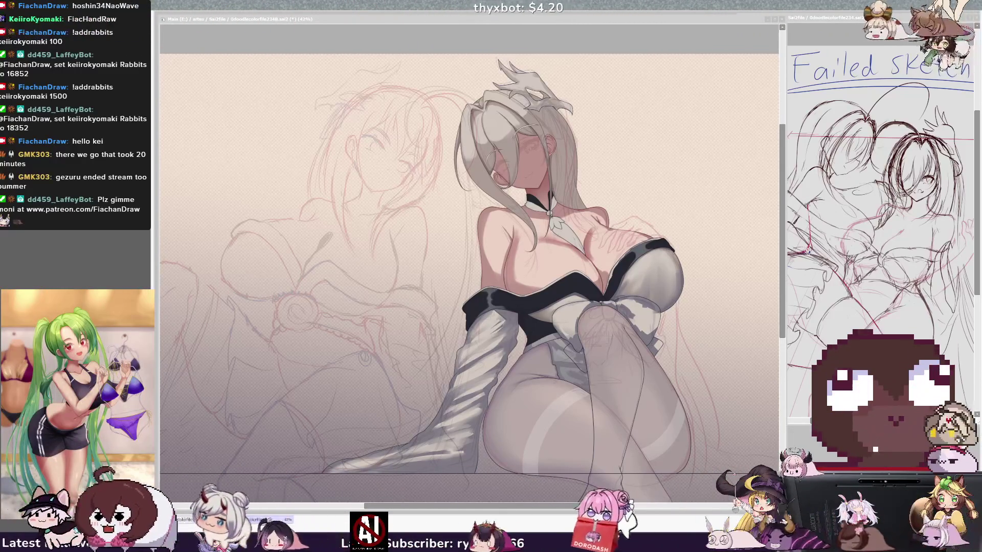
click(318, 16)
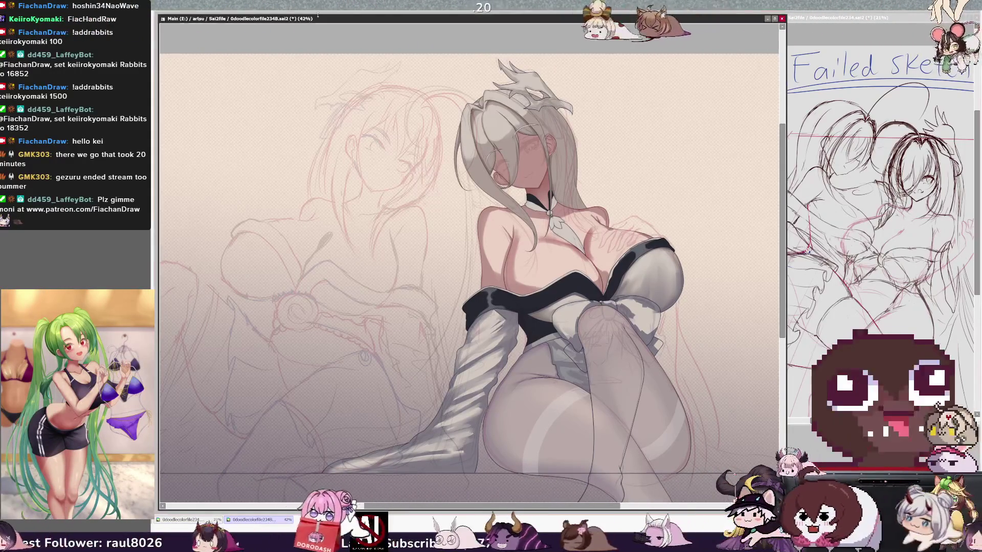
Step: At 50% zoom, mirror the view to check the crossed legs, then flip it back
key(minus)
key(minus)
key(minus)
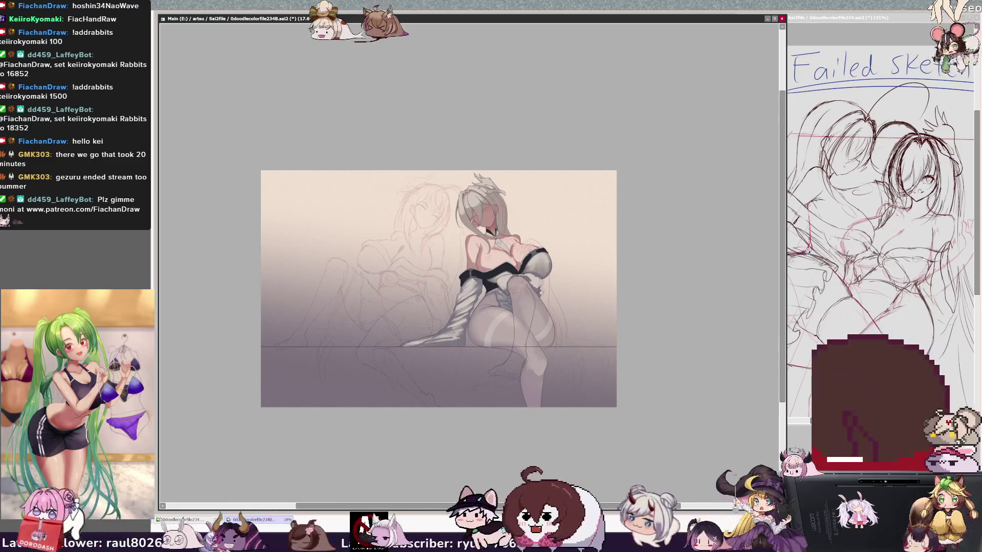
key(plus)
key(plus)
key(plus)
key(plus)
key(plus)
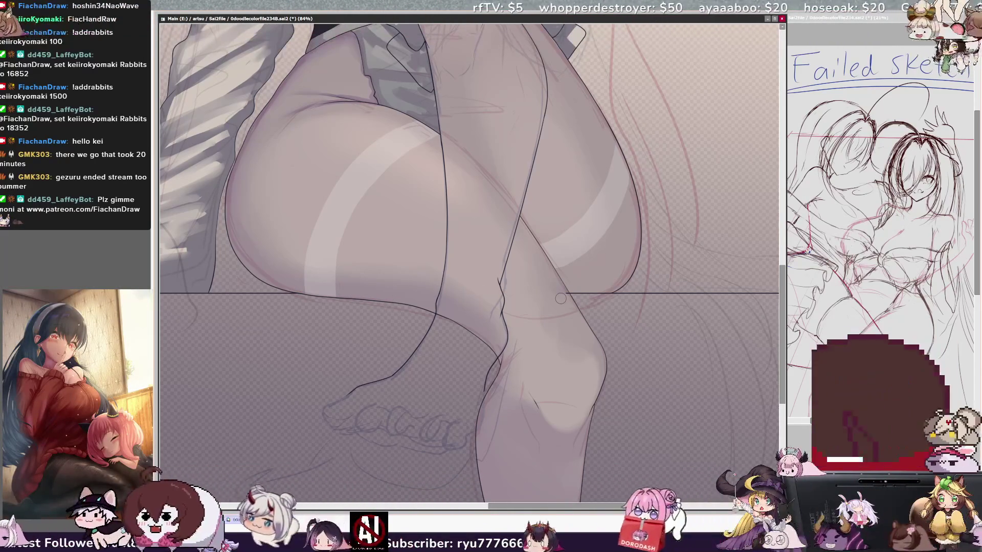
key(h)
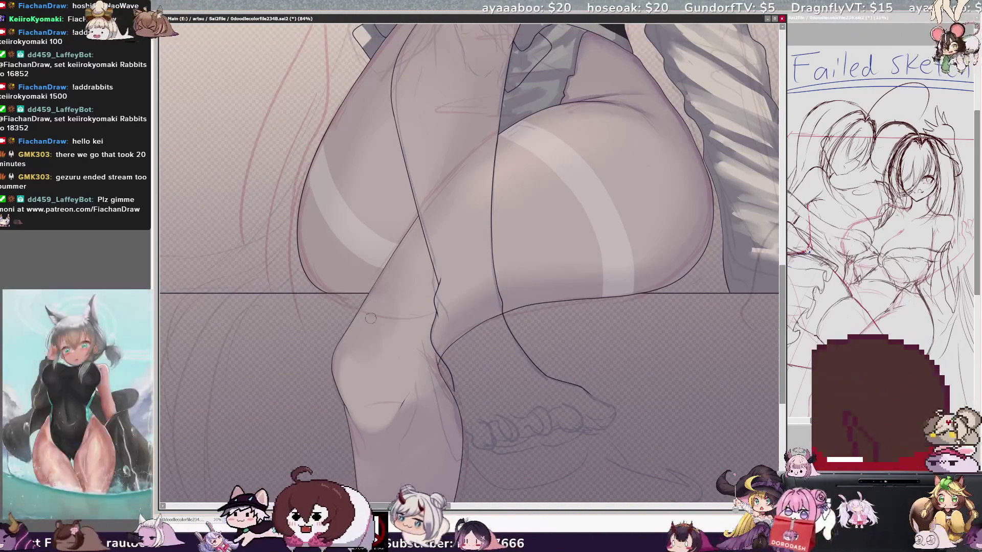
key(h)
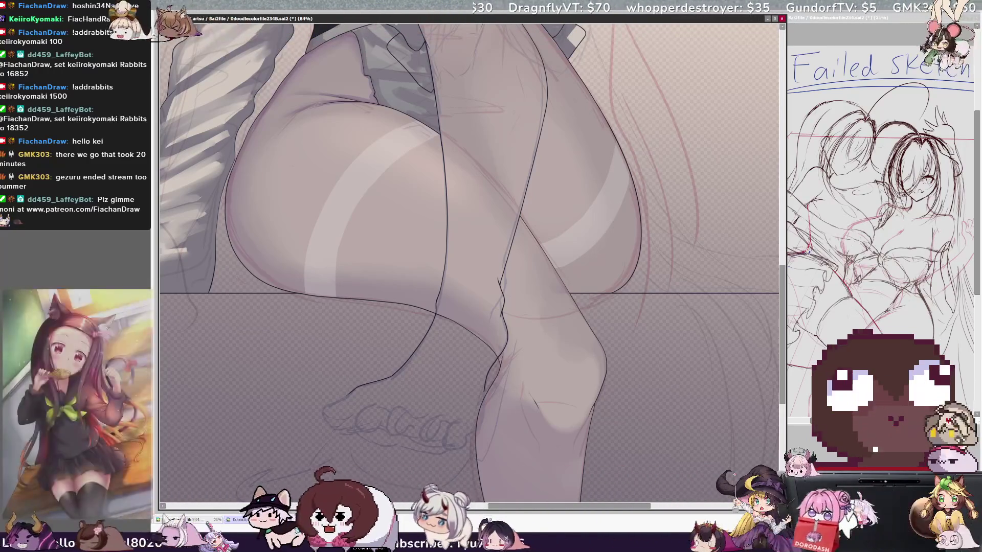
Step: Move up to the chest and bow and mirror the view again
mouse_move(783, 285)
mouse_down()
mouse_move(784, 261)
mouse_move(783, 276)
mouse_up()
key(h)
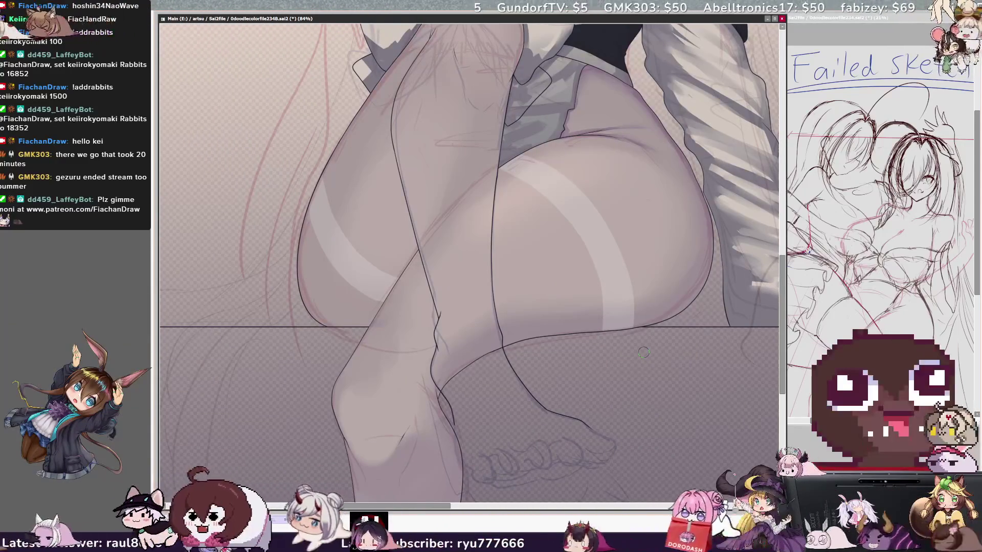
drag(781, 288, 783, 283)
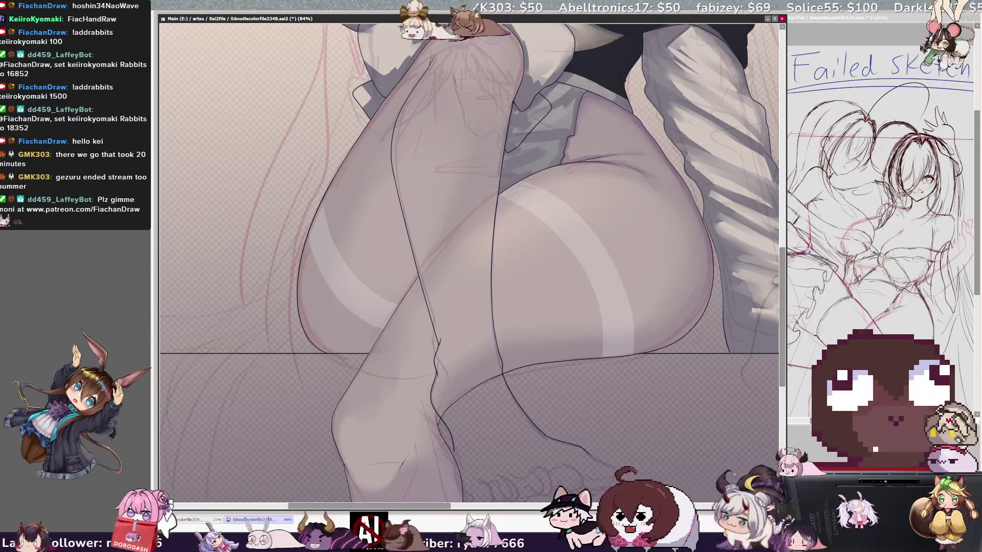
drag(782, 273, 783, 183)
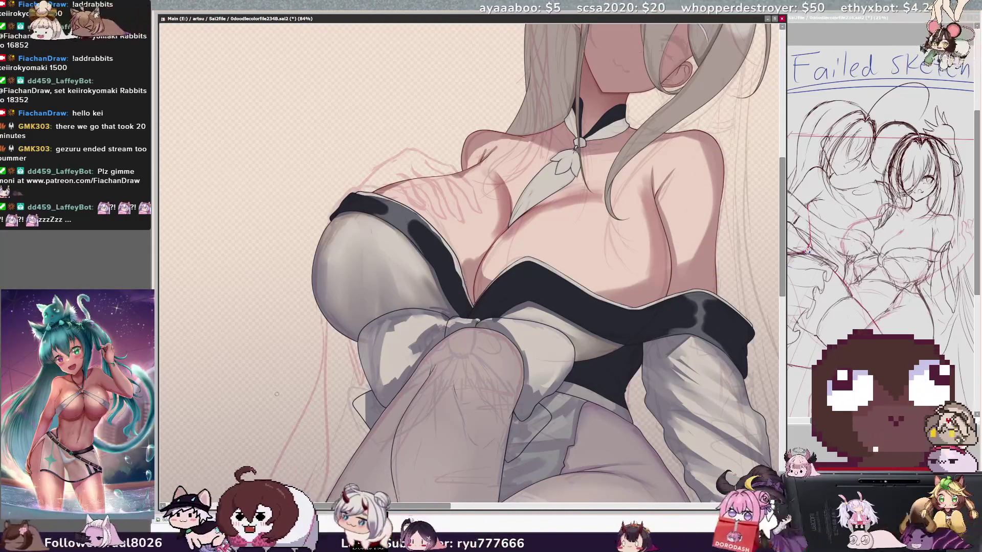
Step: Unmirror the view, set brush size 13, and frame the upper body at about 59%
key(h)
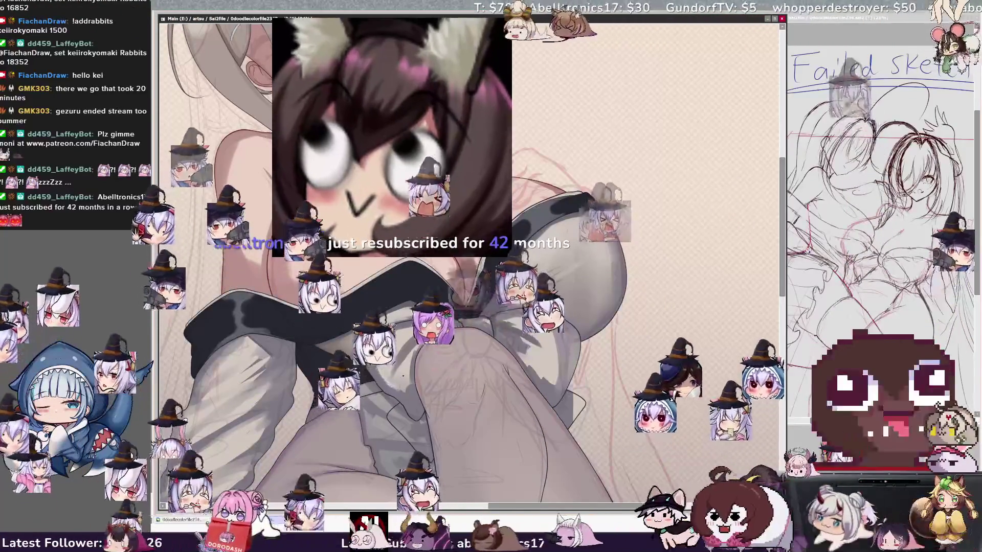
key(bracketleft)
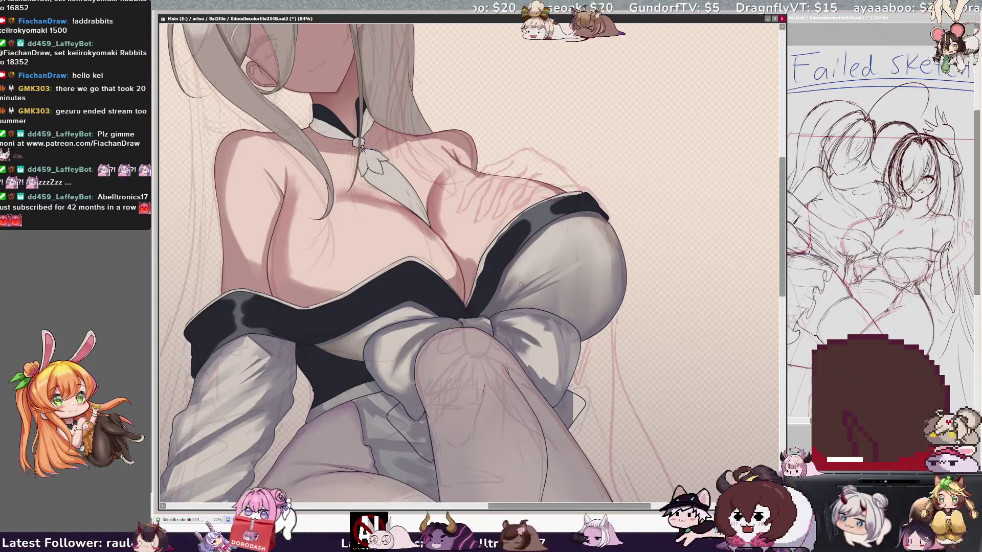
key(ctrl+minus)
key(ctrl+minus)
key(ctrl+minus)
key(ctrl+plus)
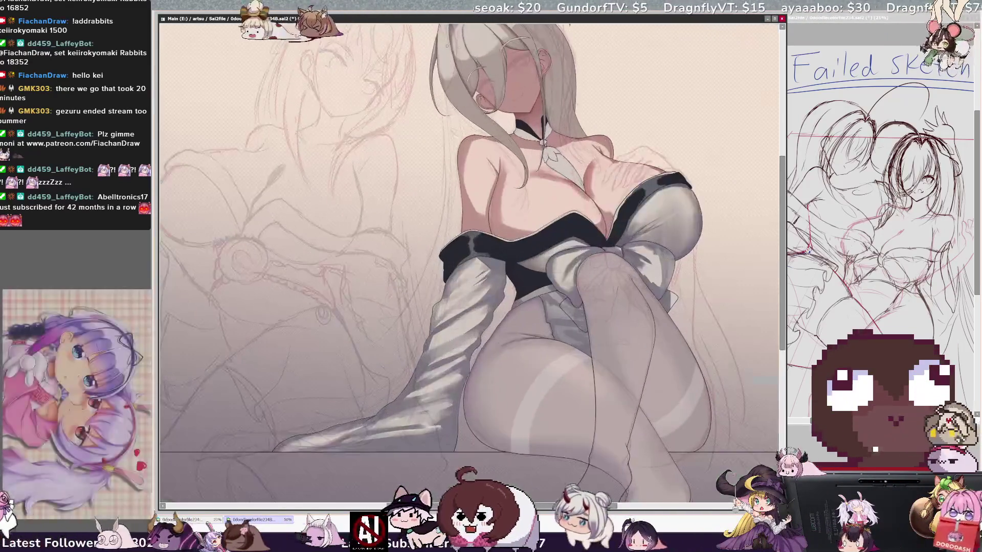
key(ctrl+plus)
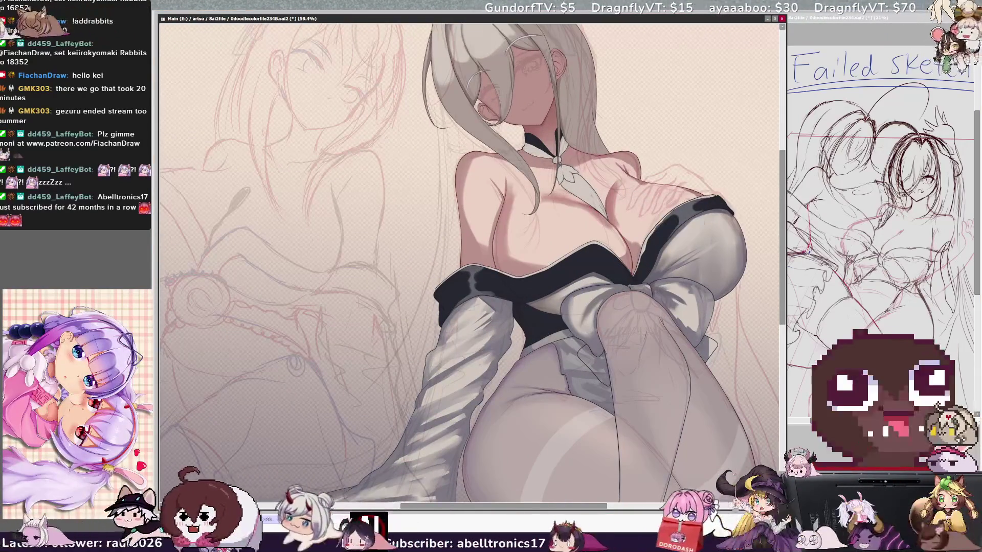
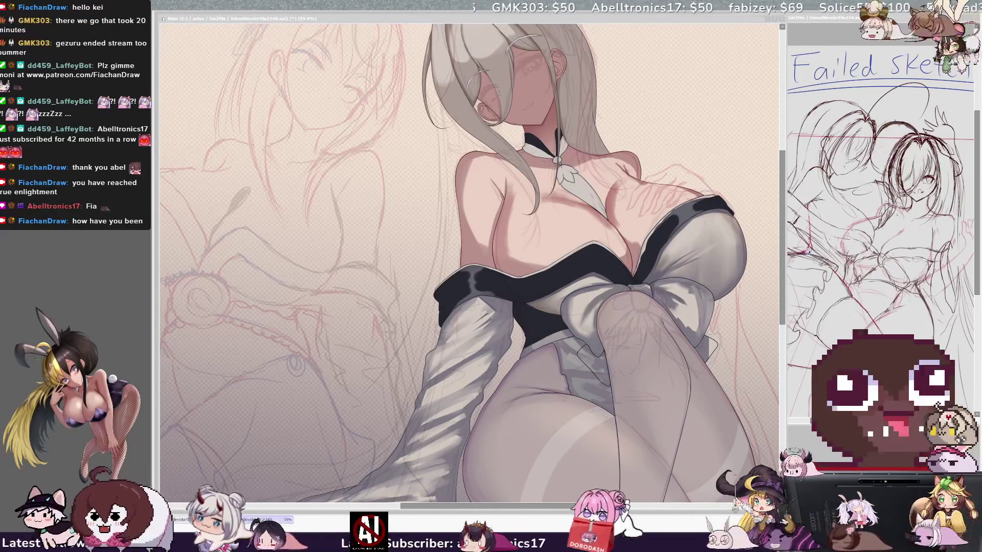
Step: Zoom out to see the whole picture, then zoom in to about 84% on the chest and collar
click(476, 21)
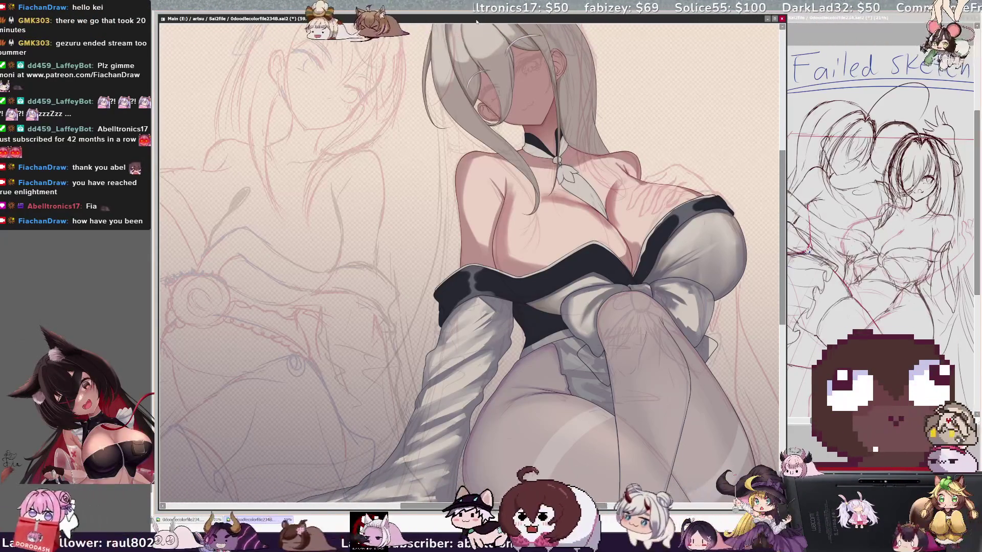
key(minus)
key(minus)
key(minus)
scroll(693, 278, up, 6)
scroll(522, 135, up, 4)
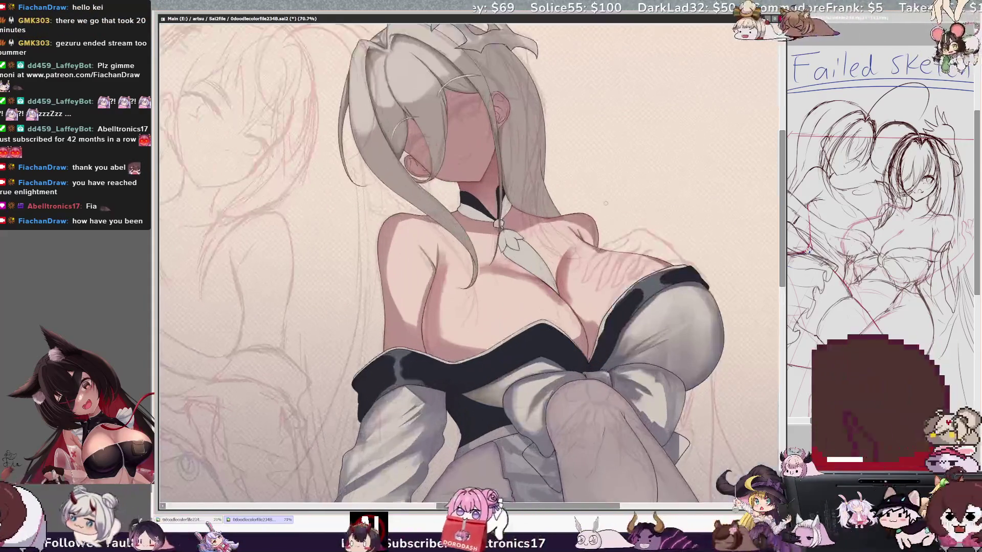
scroll(711, 234, down, 4)
scroll(746, 296, up, 5)
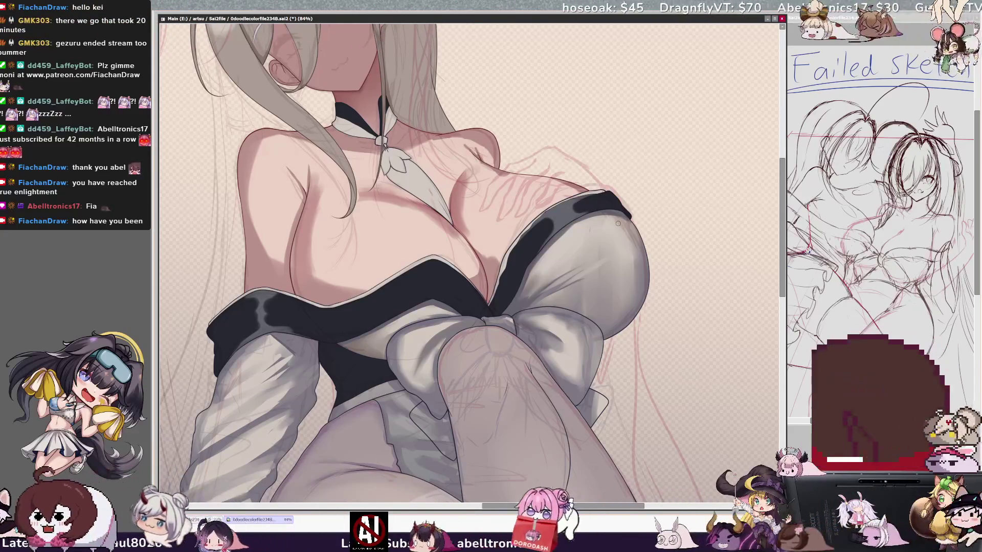
Step: Zoom out to 50% and recentre the view so the full figure shows
scroll(469, 256, up, 3)
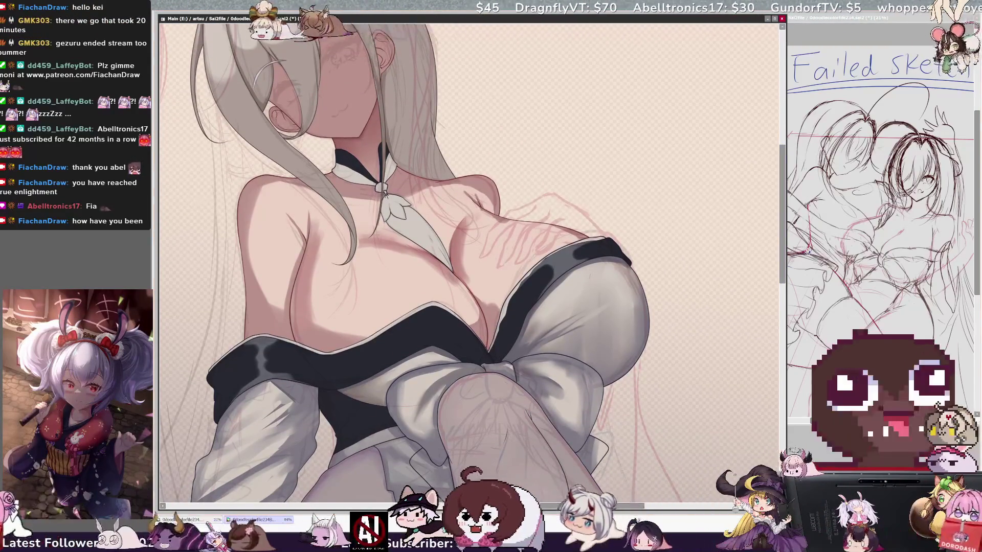
key(Page_Down)
key(Page_Down)
key(Page_Down)
scroll(469, 256, left, 2)
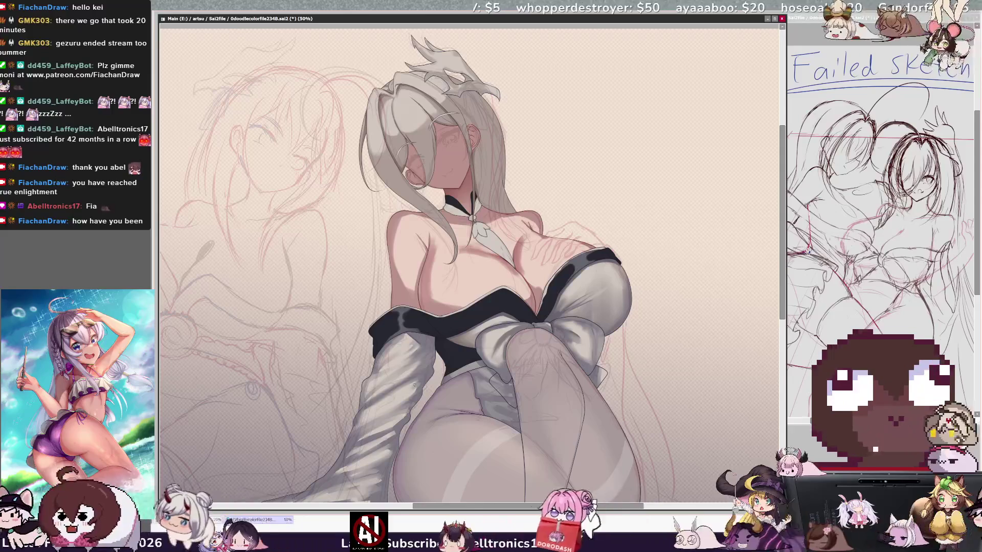
Step: Pick Layer9 from the artwork, pan to recentre the figure, and shrink the brush for fine work
key(bracketleft)
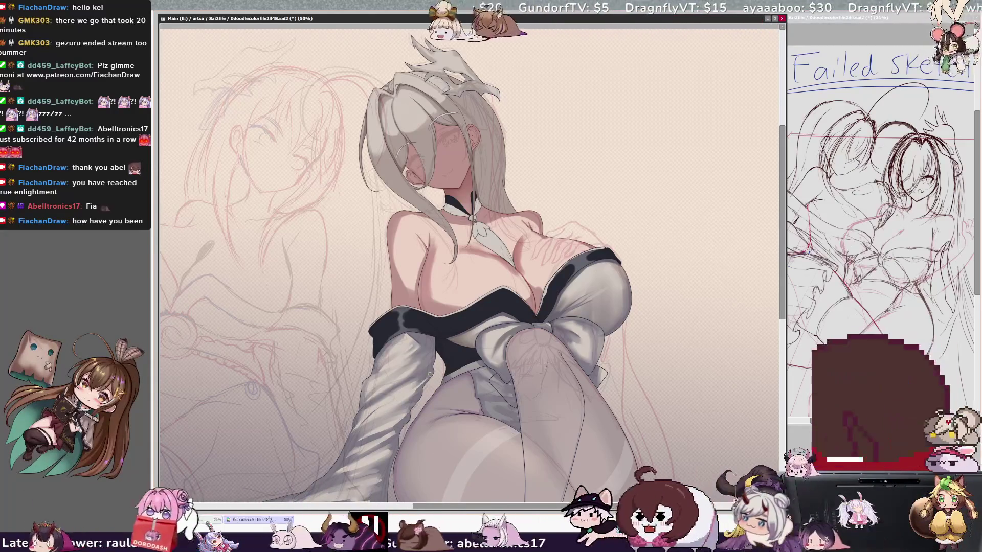
ctrl+shift+click(374, 427)
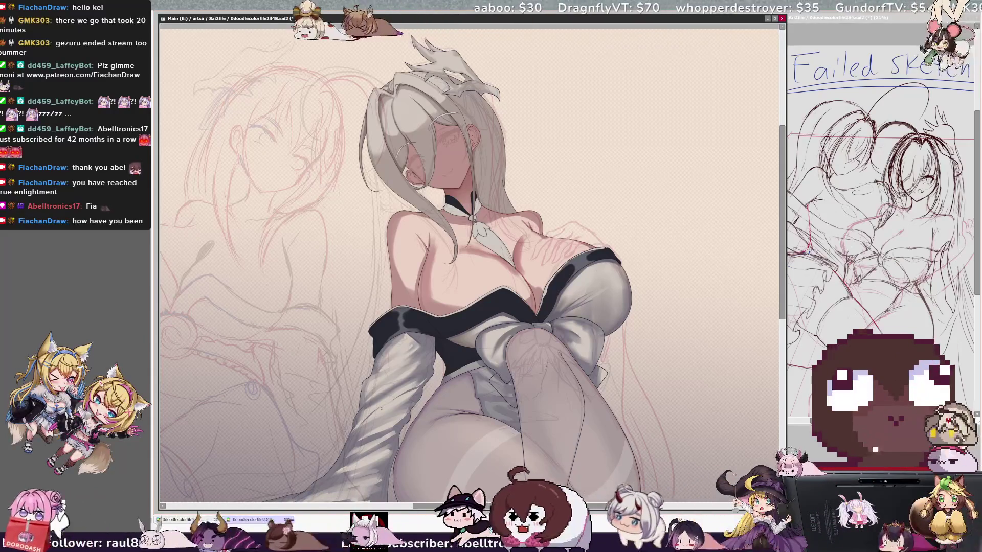
drag(498, 506, 513, 507)
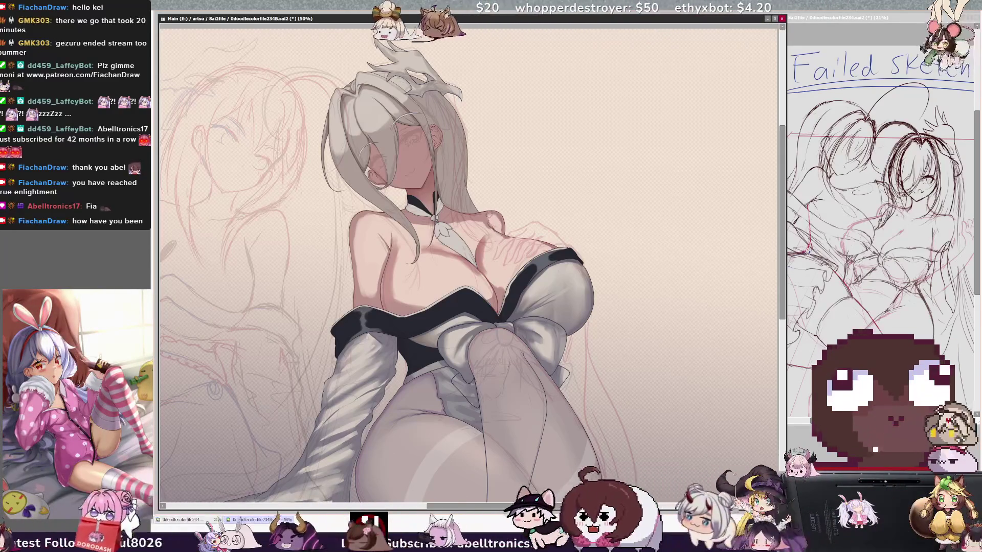
key(bracketleft)
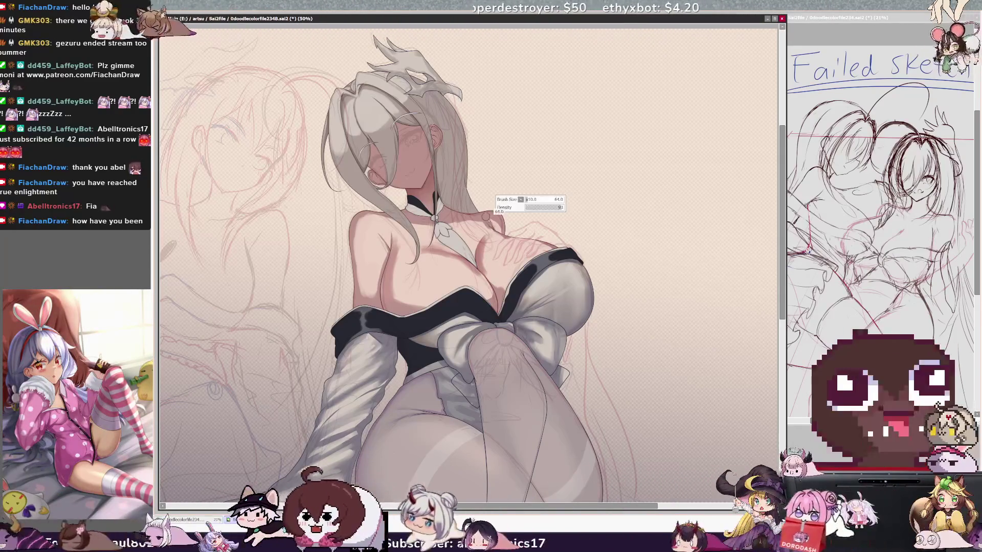
Step: Paint light shoulder shading at brush size 10, then resize the brush to 64 and 53 for chest blending
drag(496, 228, 506, 230)
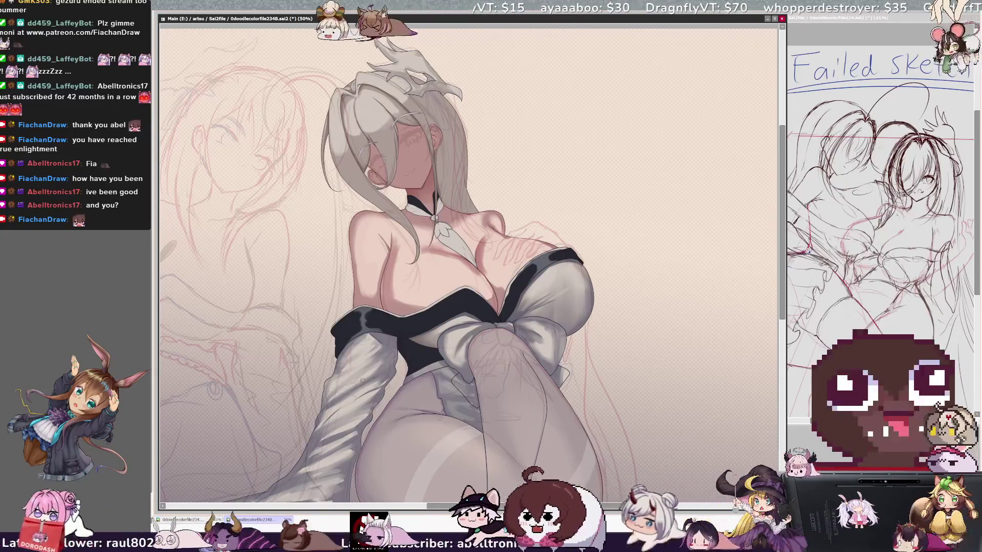
key(bracketright)
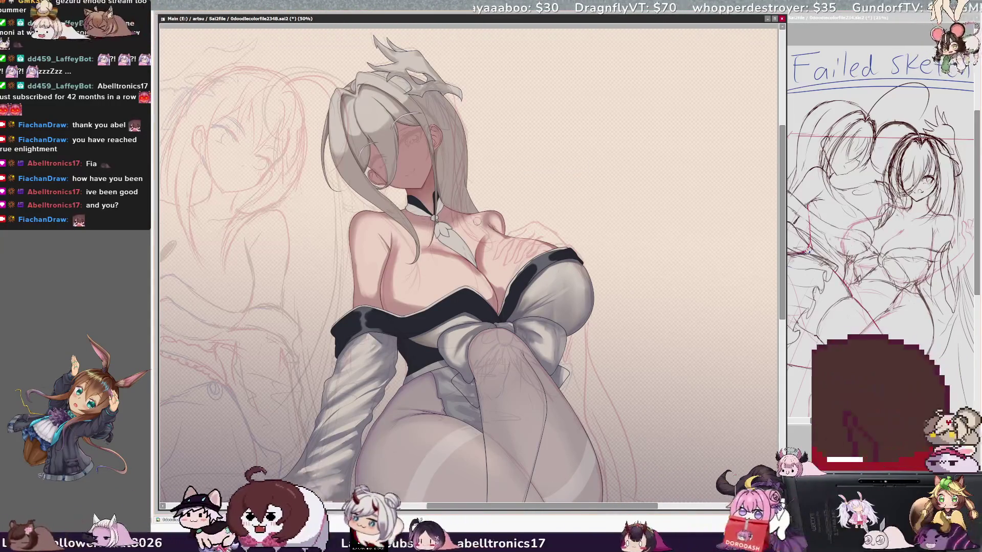
key(bracketleft)
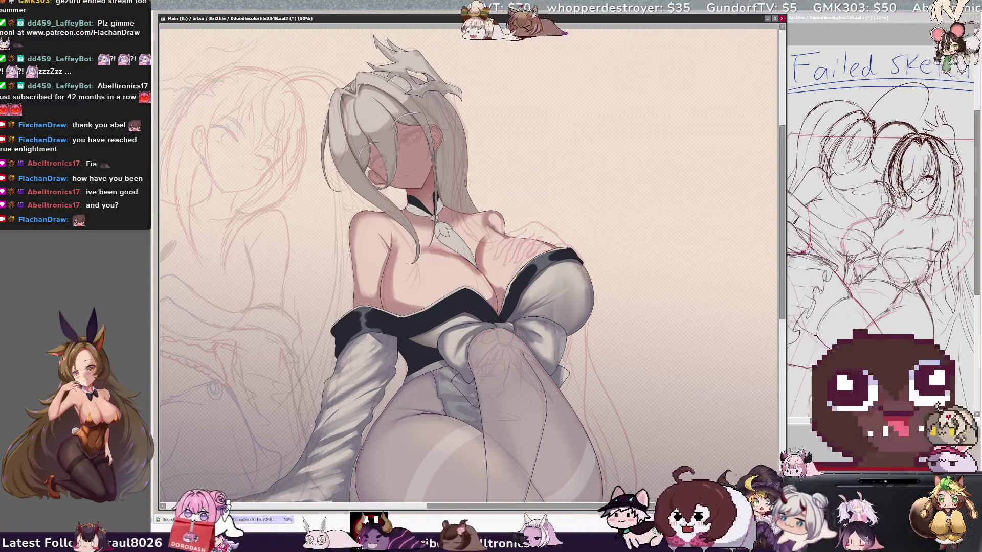
key(bracketleft)
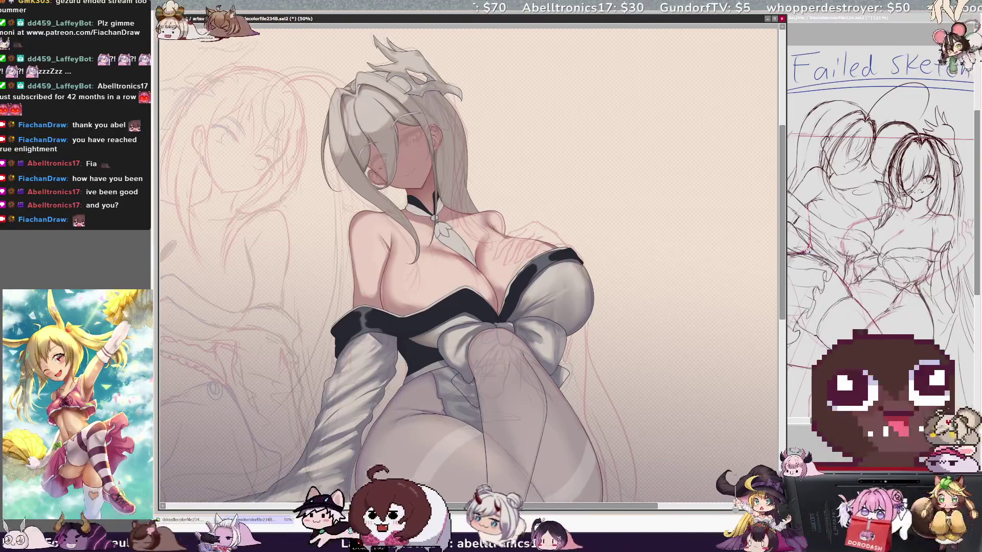
Step: Brighten the face shadow under the bangs with a size-300 brush, then mirror the view to check
key(bracketright)
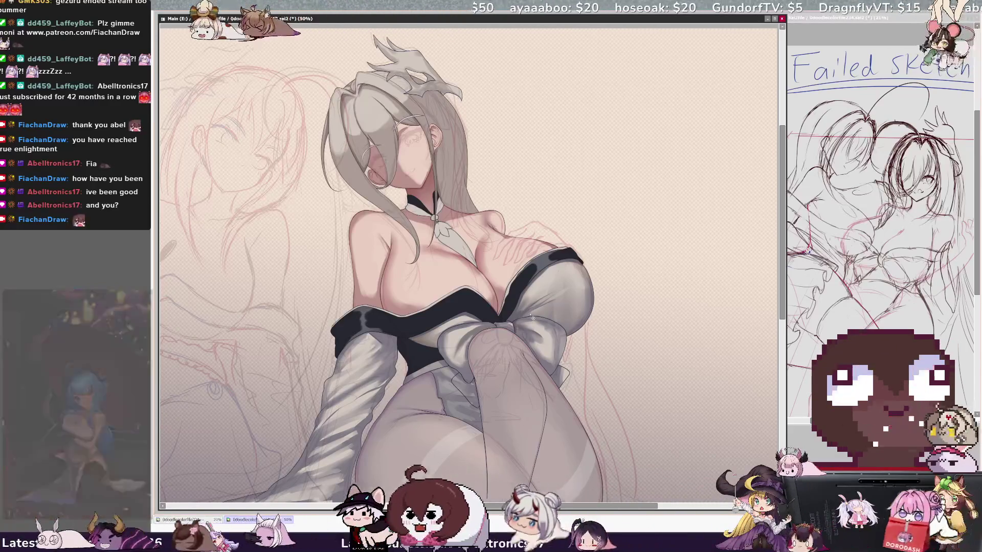
key(h)
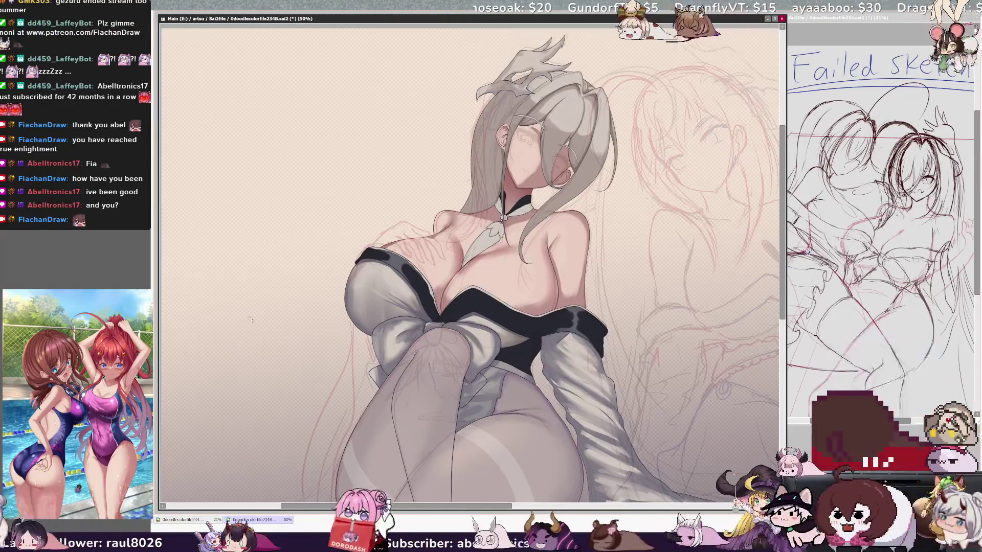
Step: Flip the view back to normal and zoom in closer on the figure
key(h)
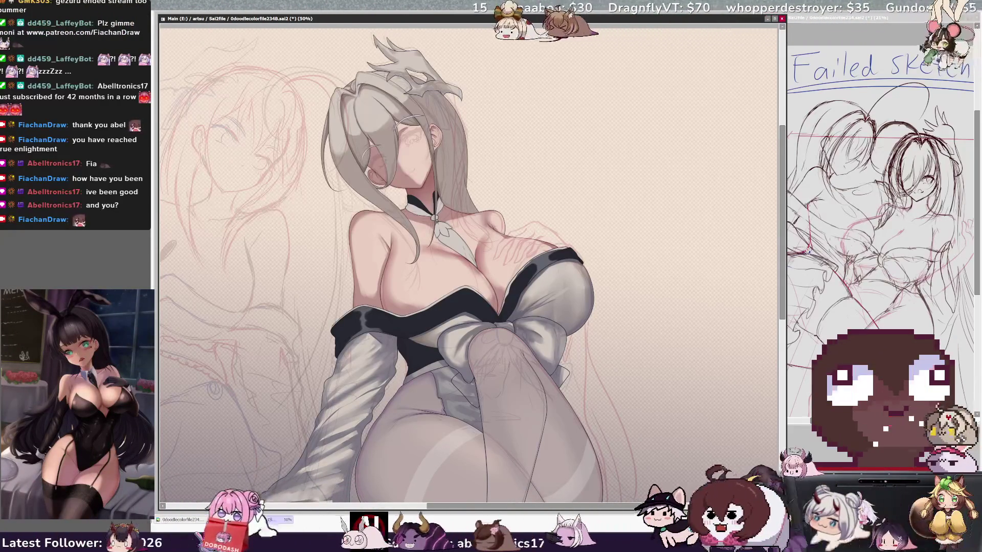
scroll(784, 298, down, 3)
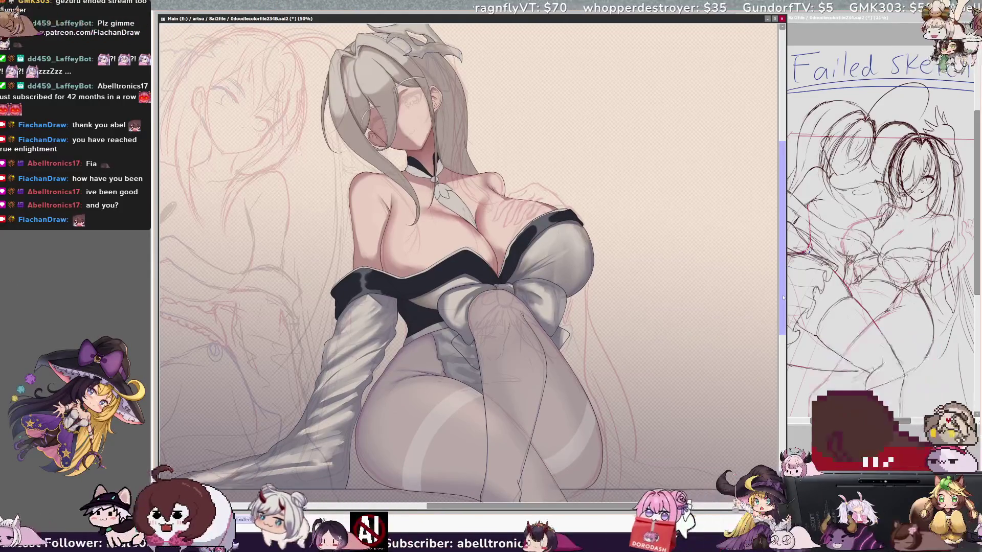
drag(783, 299, 783, 274)
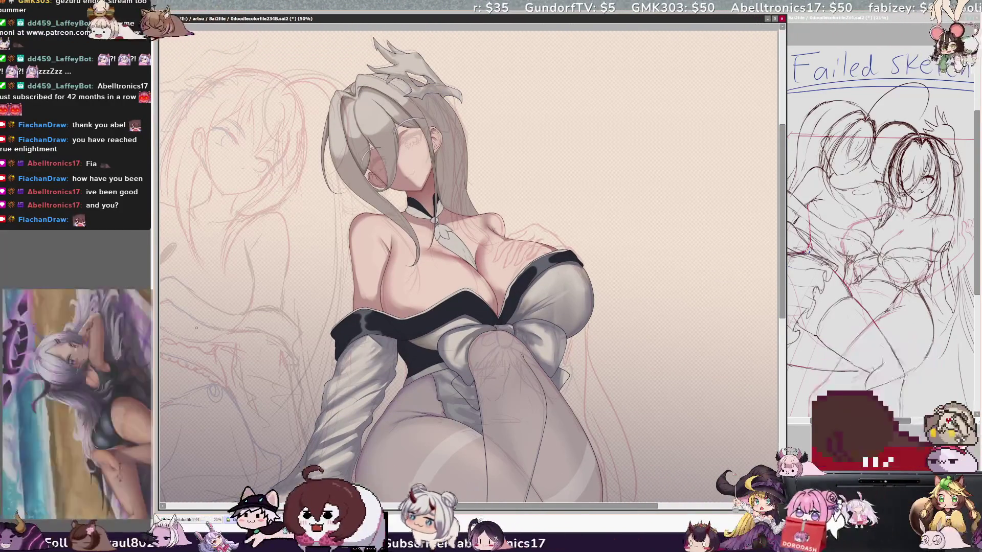
key(ctrl+plus)
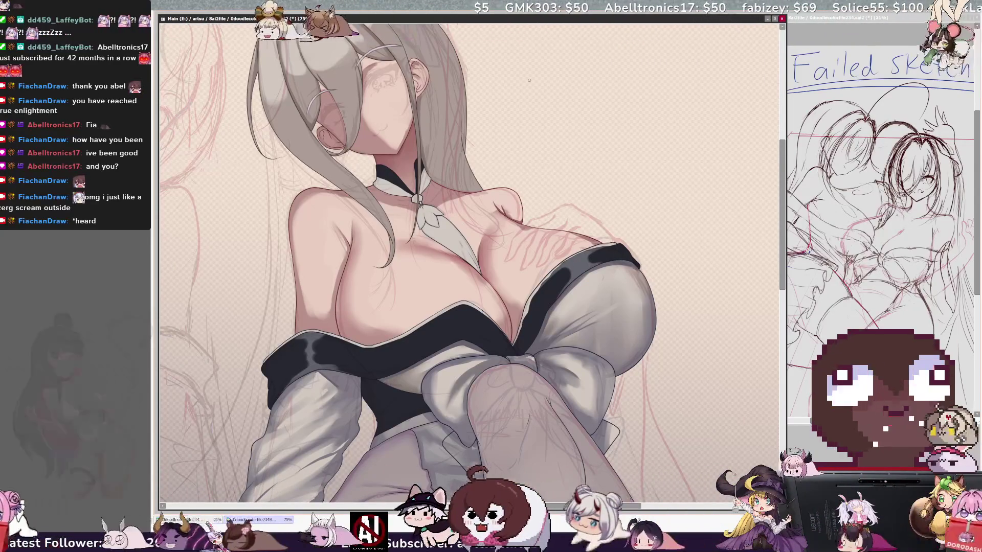
Step: Continue shading the chest skin with resized brushes, checking it mirrored, then zoom in on the cleavage
key(bracketleft)
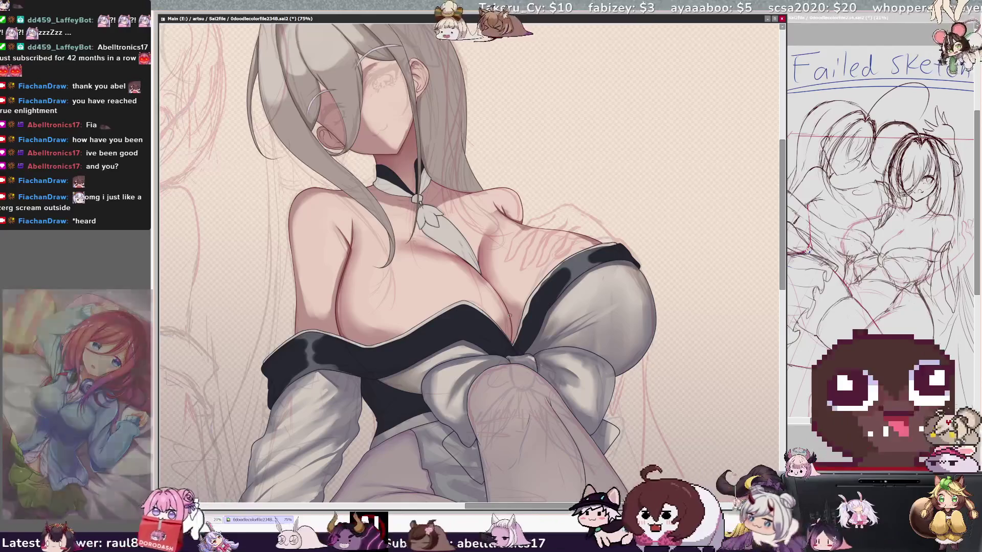
key(h)
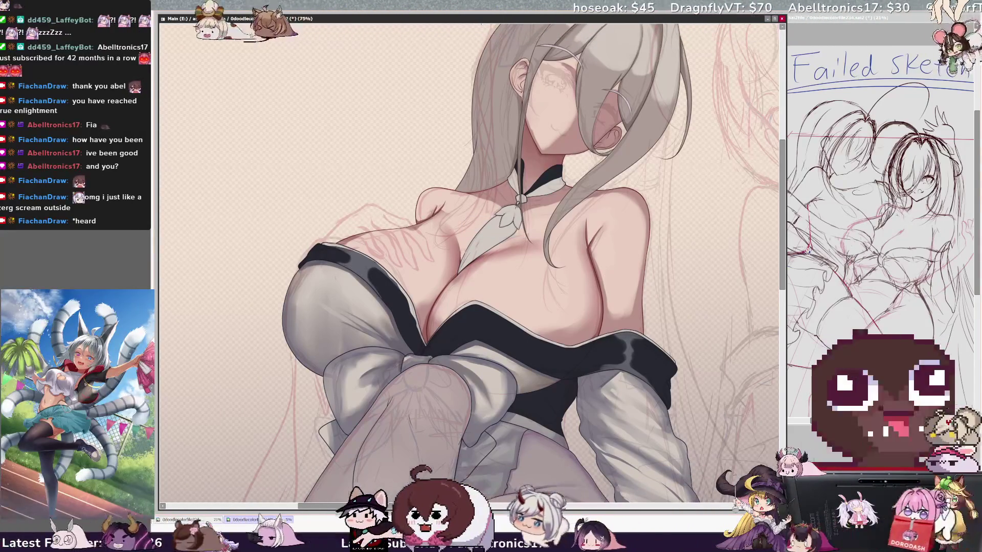
key(bracketright)
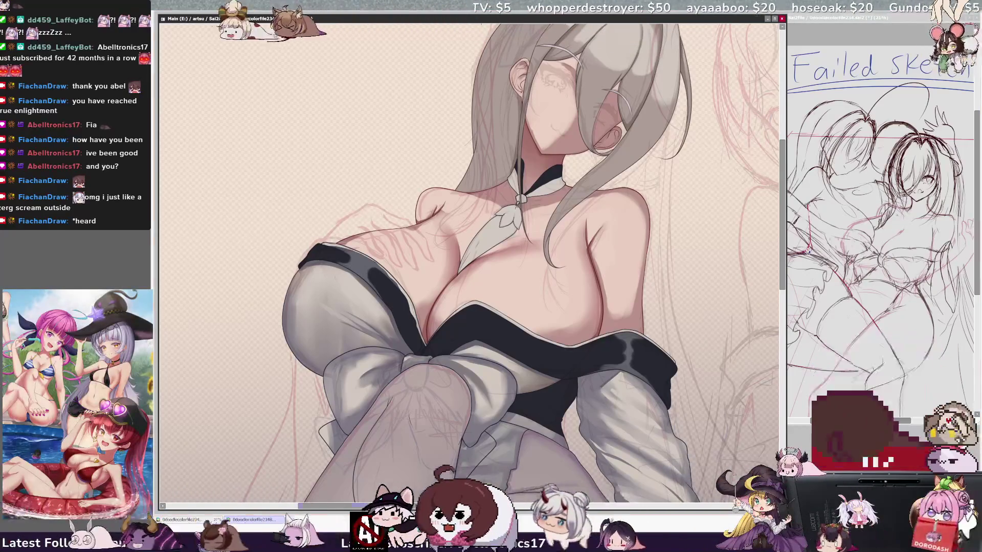
drag(464, 508, 477, 508)
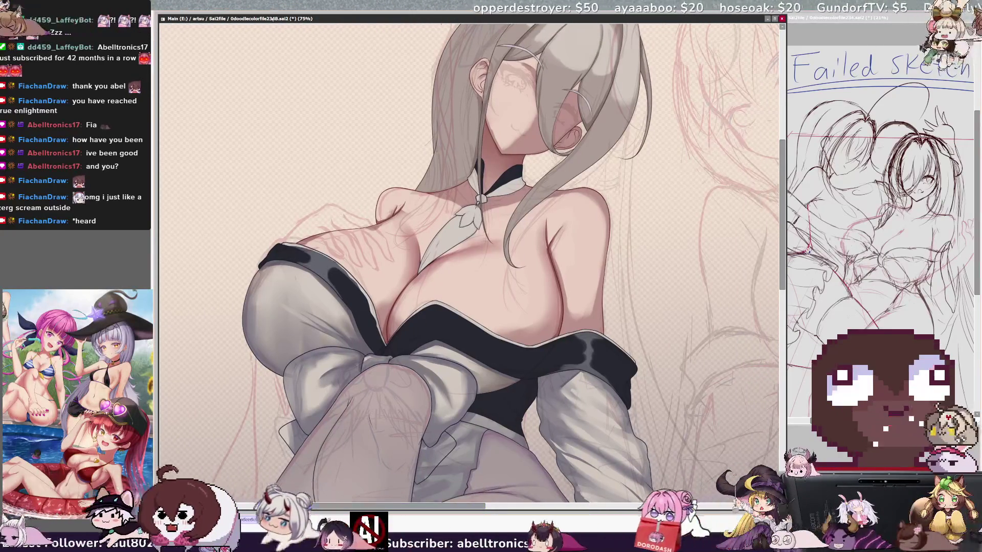
key(ctrl+plus)
key(ctrl+plus)
key(ctrl+plus)
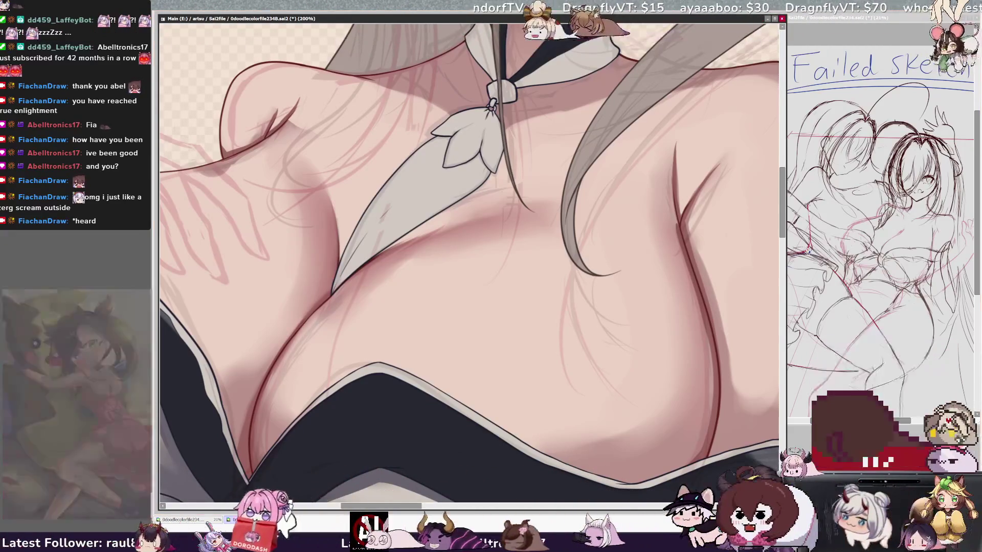
Step: Zoom to 150%, flip the view, rotate it about 60° counter-clockwise, and lay a faint dark stroke
key(minus)
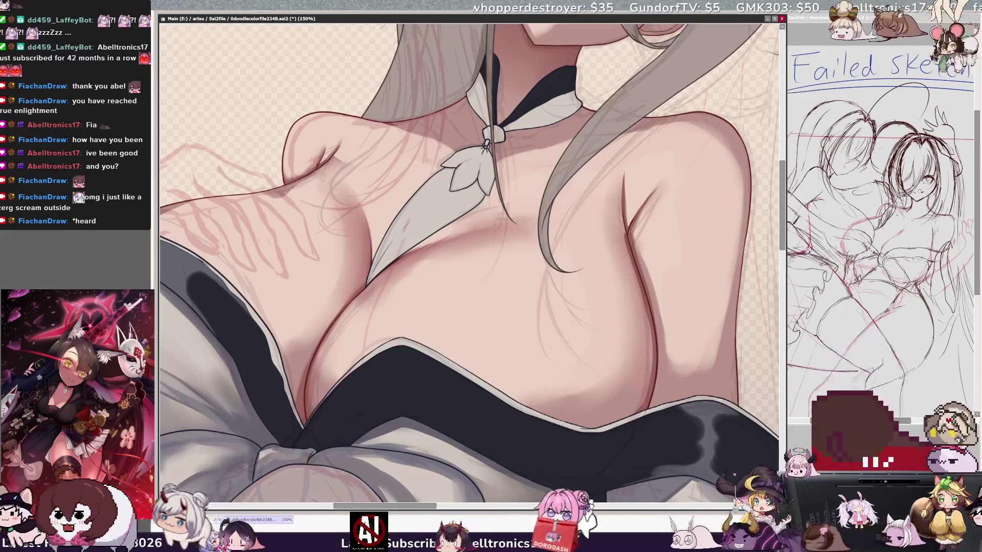
key(h)
key(Delete)
key(Delete)
key(Delete)
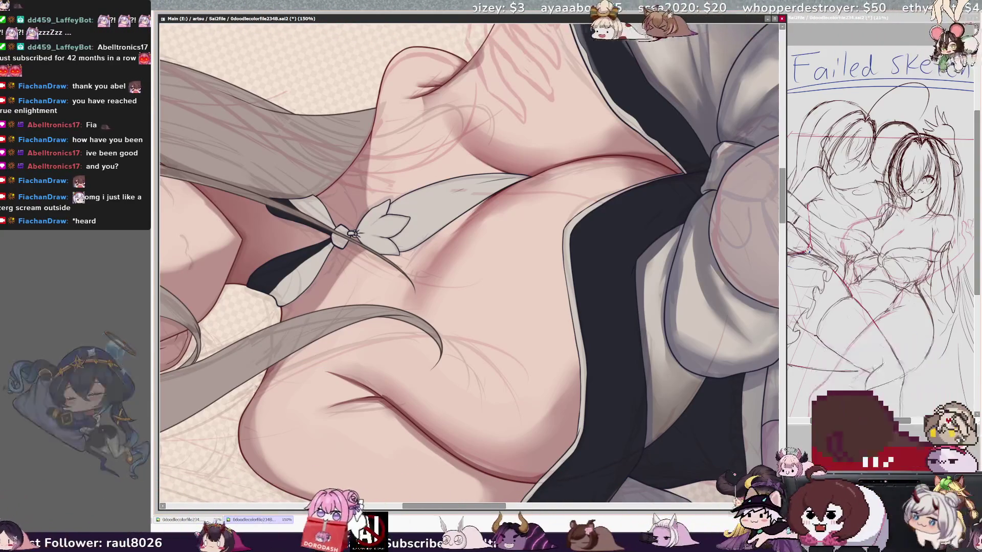
drag(314, 310, 349, 265)
Step: Add more faint dark hatching beneath the chest and rotate the canvas back upright
mouse_move(321, 325)
mouse_down()
mouse_move(334, 318)
mouse_move(343, 266)
mouse_up()
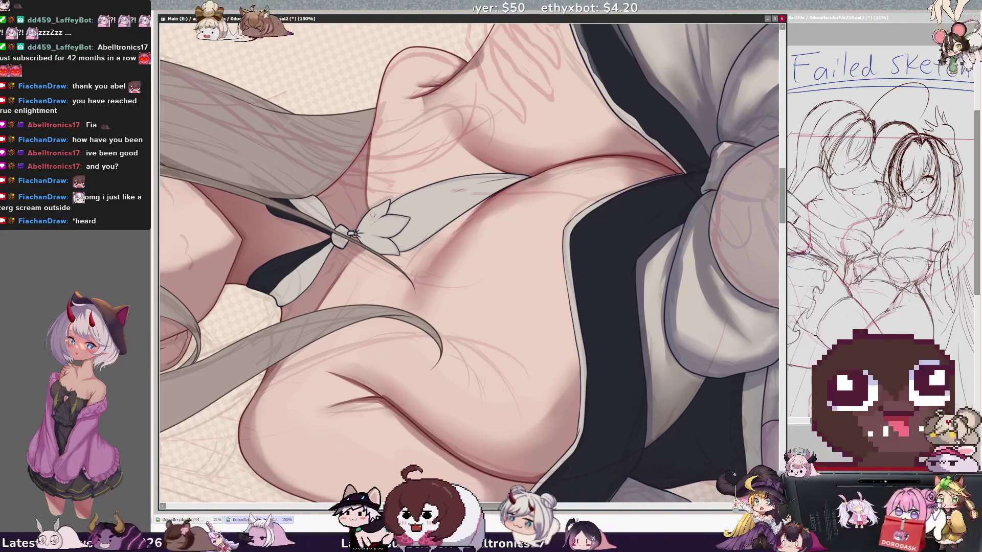
key(Home)
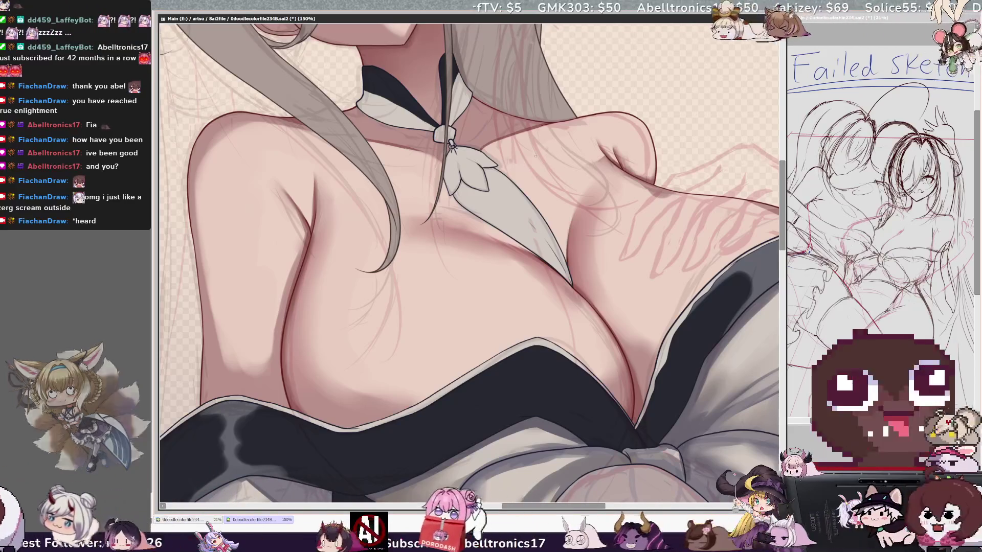
key(h)
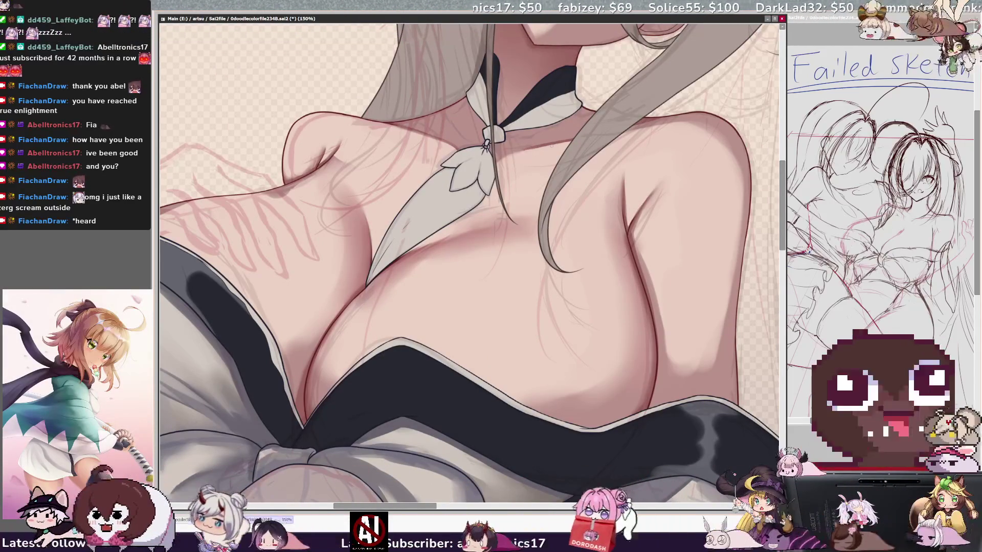
key(bracketleft)
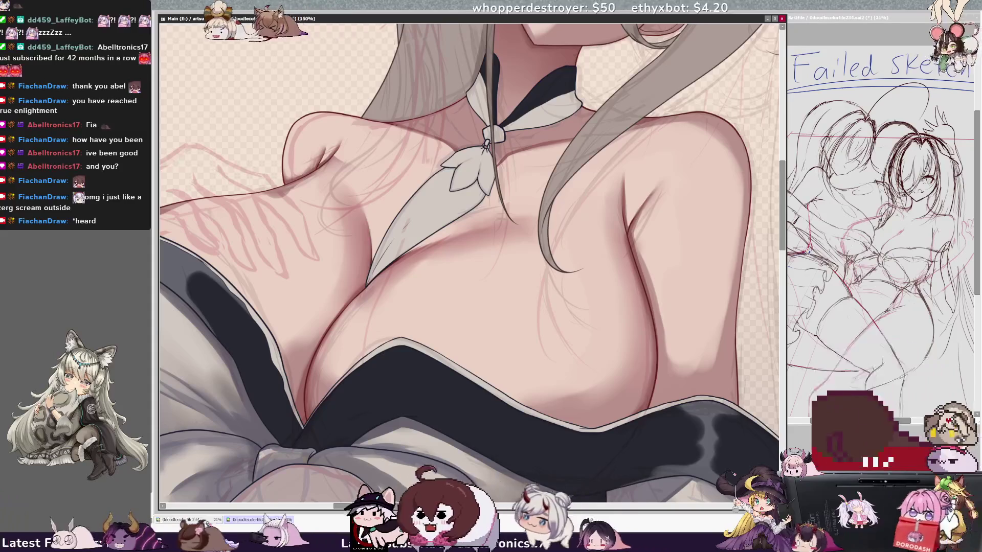
key(bracketleft)
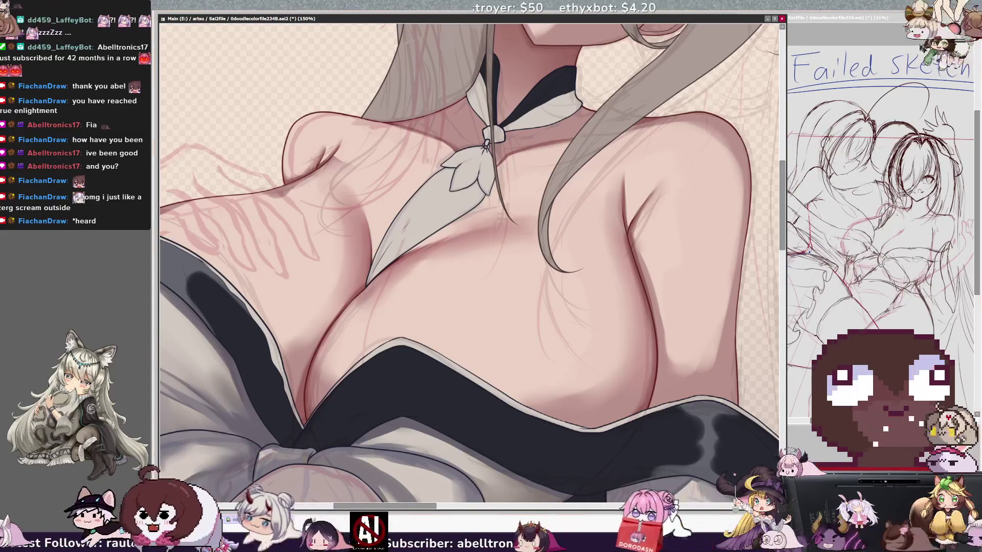
key(bracketleft)
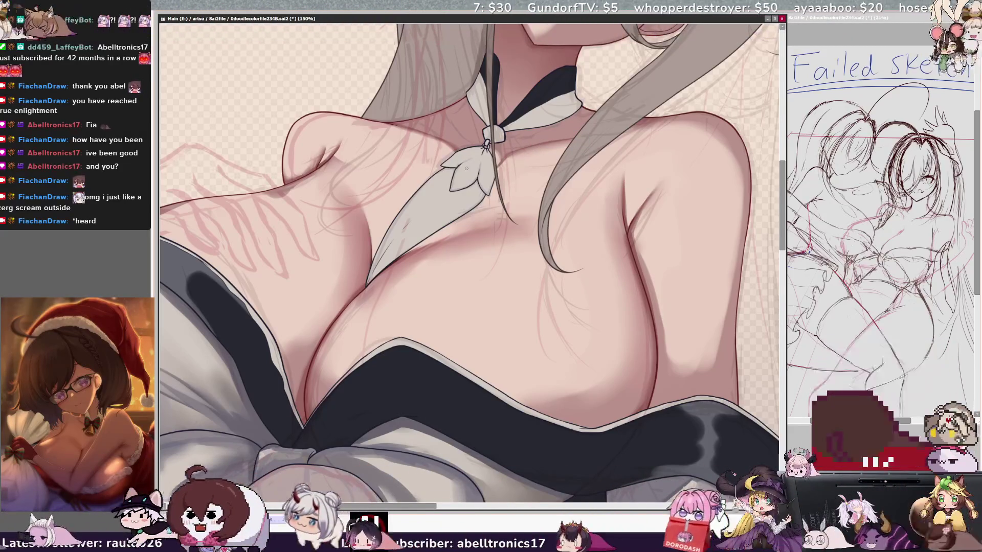
key(h)
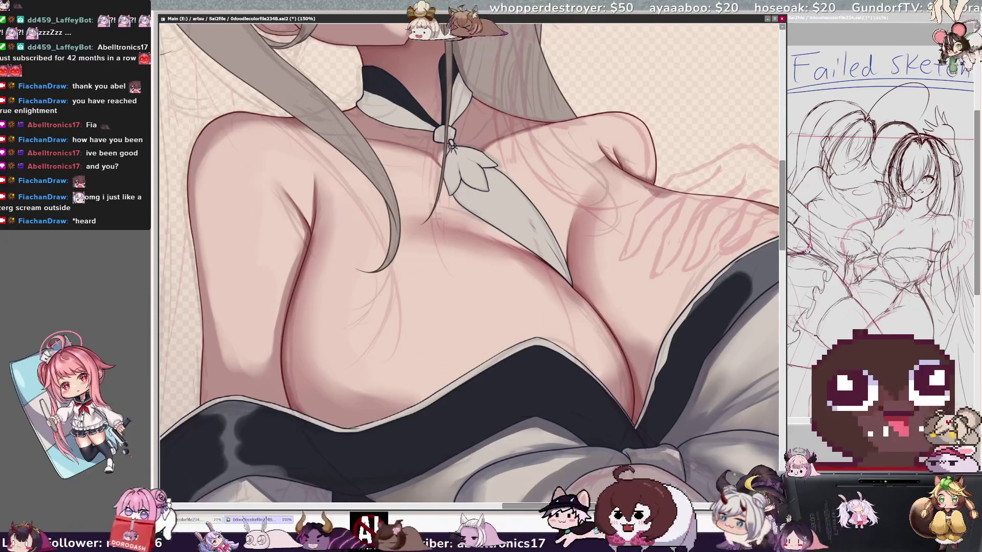
Step: Redraw a thin pencil line along the collarbone beside the collar, set brush size 11, and mirror to check
drag(393, 157, 411, 164)
key(ctrl+z)
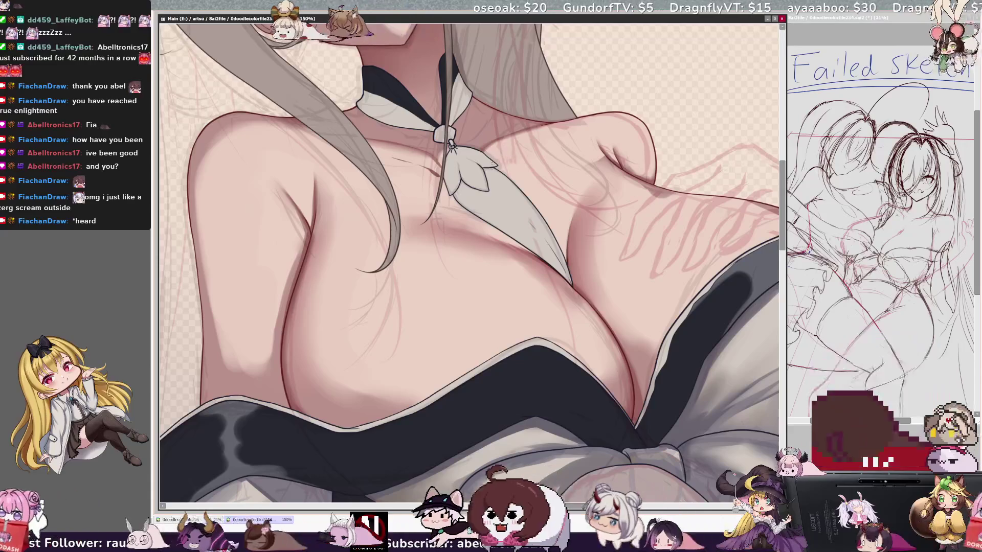
drag(499, 152, 524, 139)
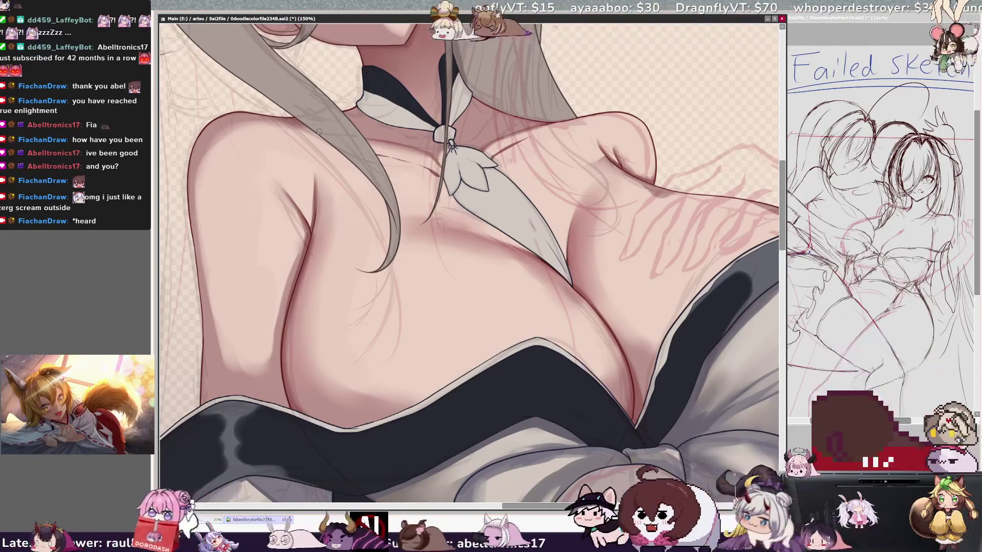
key(bracketleft)
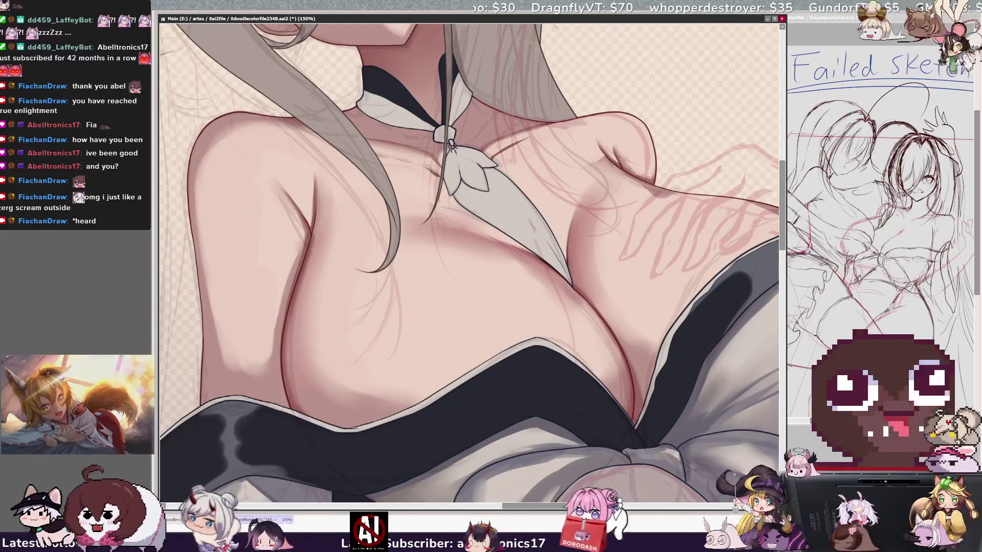
key(bracketright)
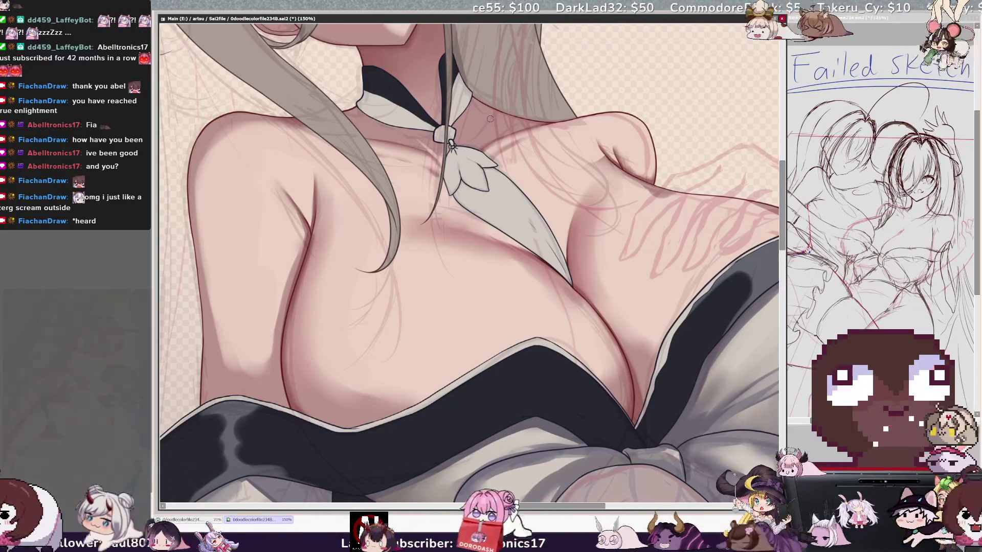
key(h)
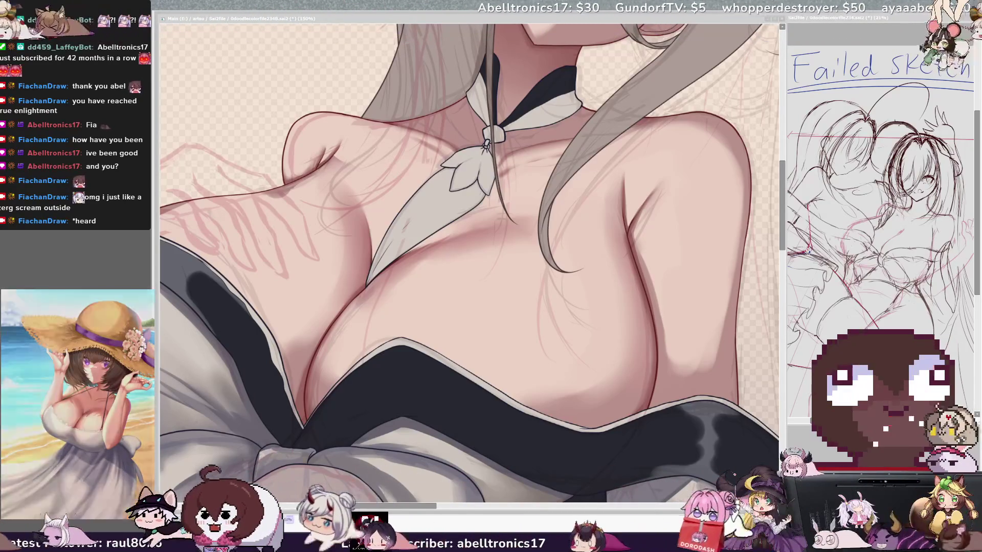
Step: Refine collarbone and shoulder skin shading at brush size 11, checking mirrored, then switch to Layer7
click(499, 157)
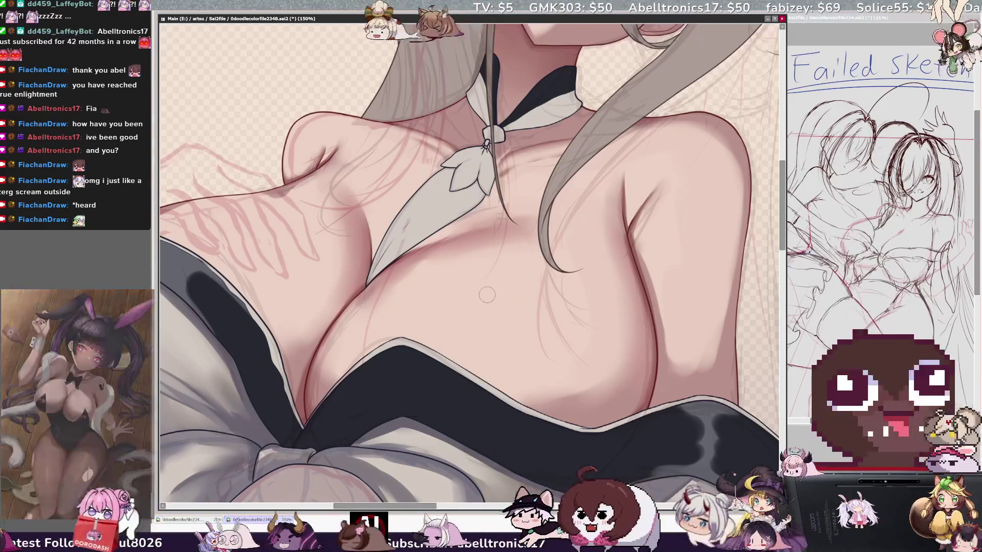
drag(500, 160, 523, 321)
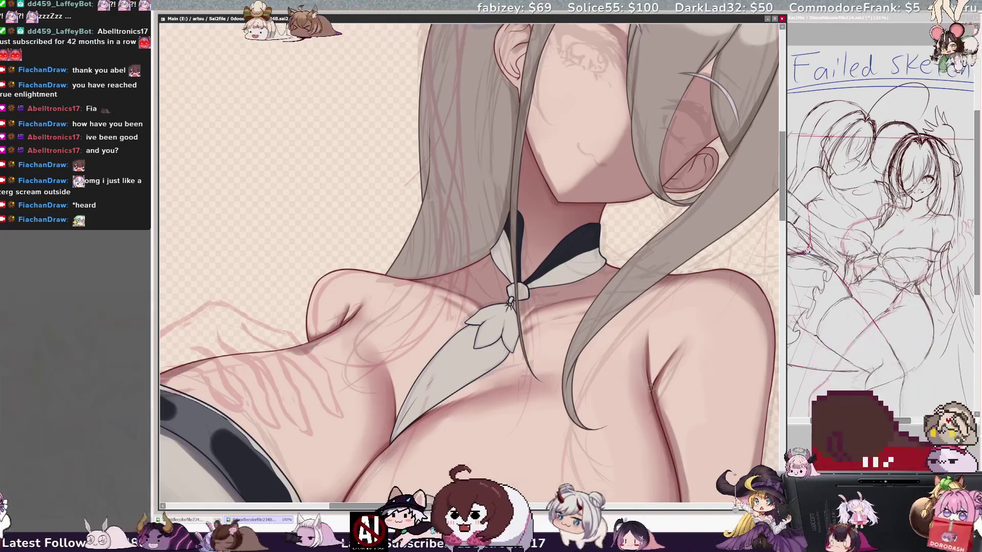
key(bracketleft)
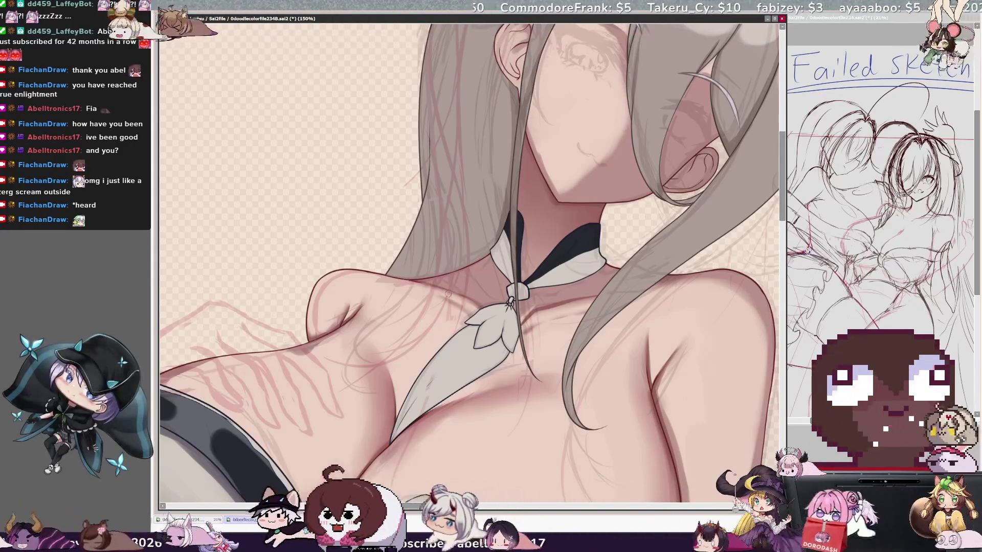
key(h)
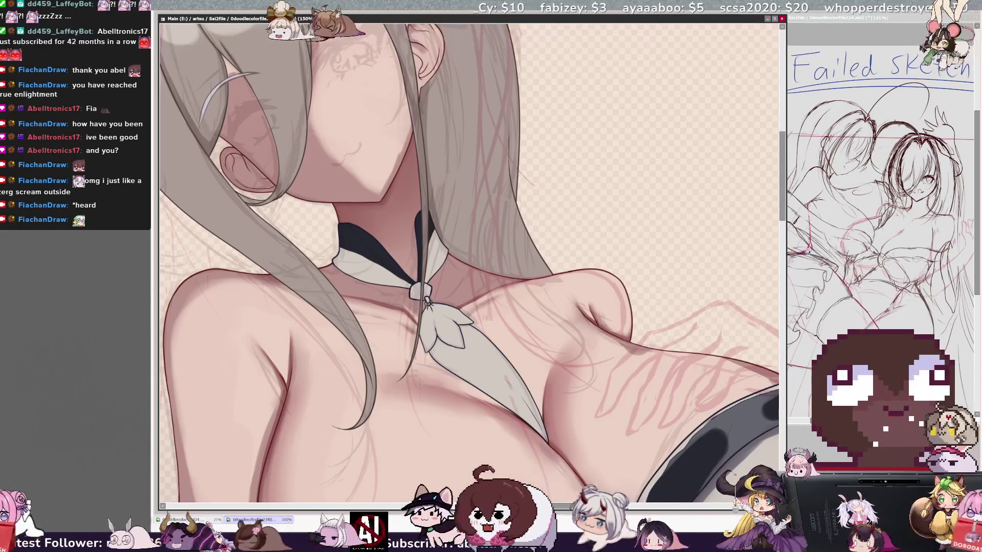
key(h)
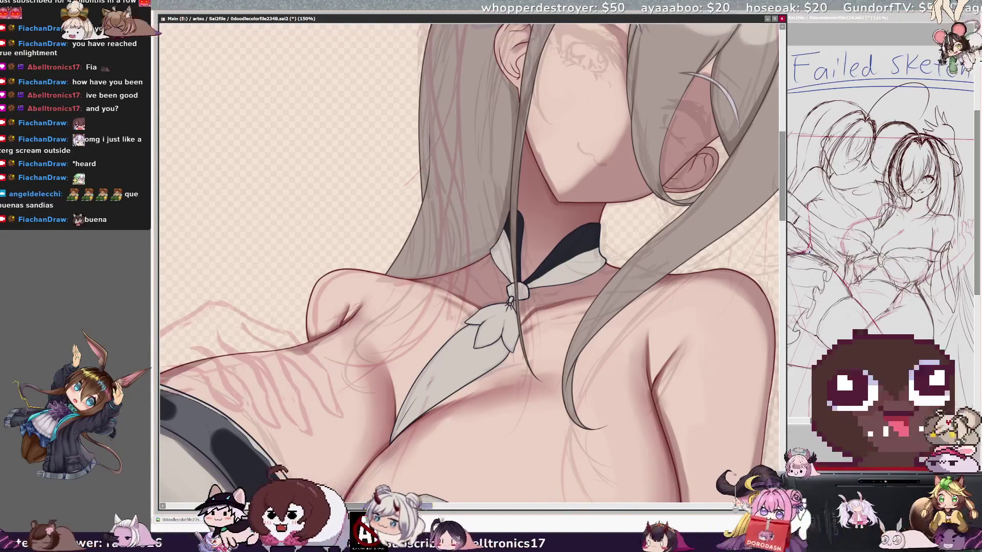
drag(612, 250, 571, 249)
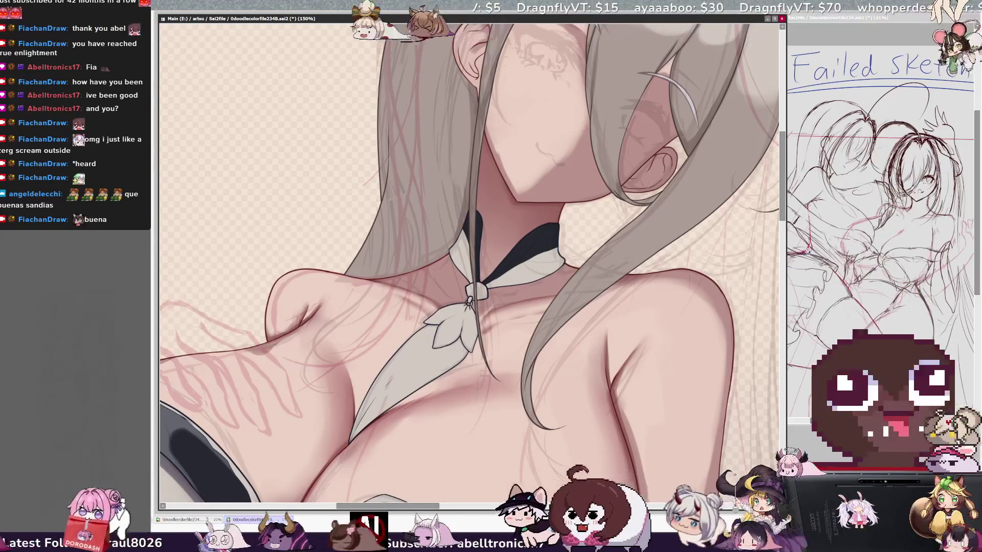
ctrl+shift+click(506, 315)
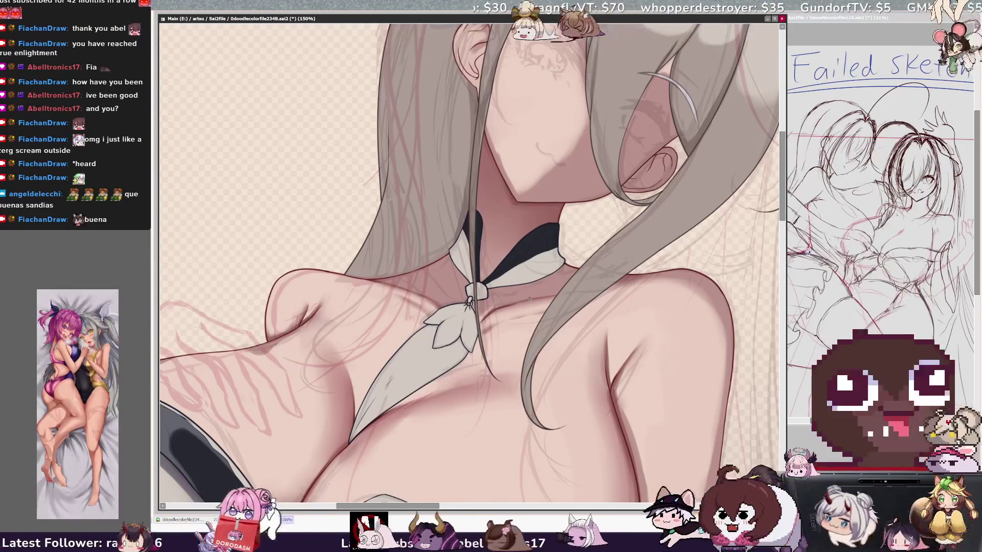
key(h)
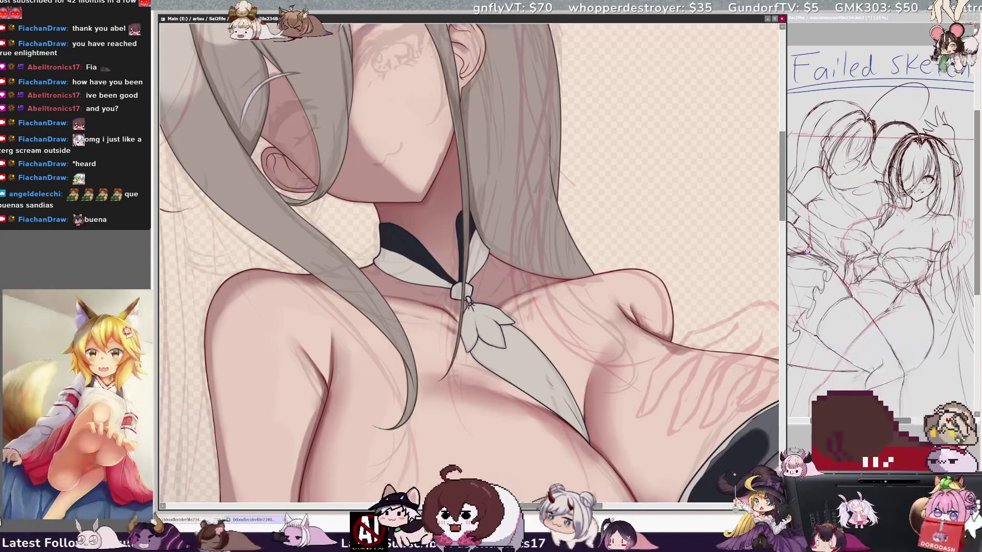
drag(560, 274, 500, 284)
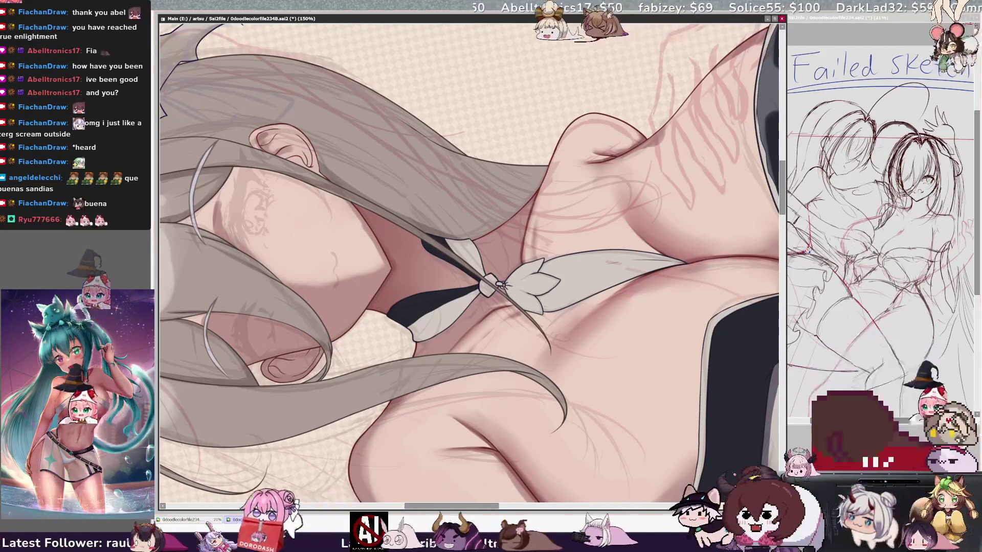
key(Home)
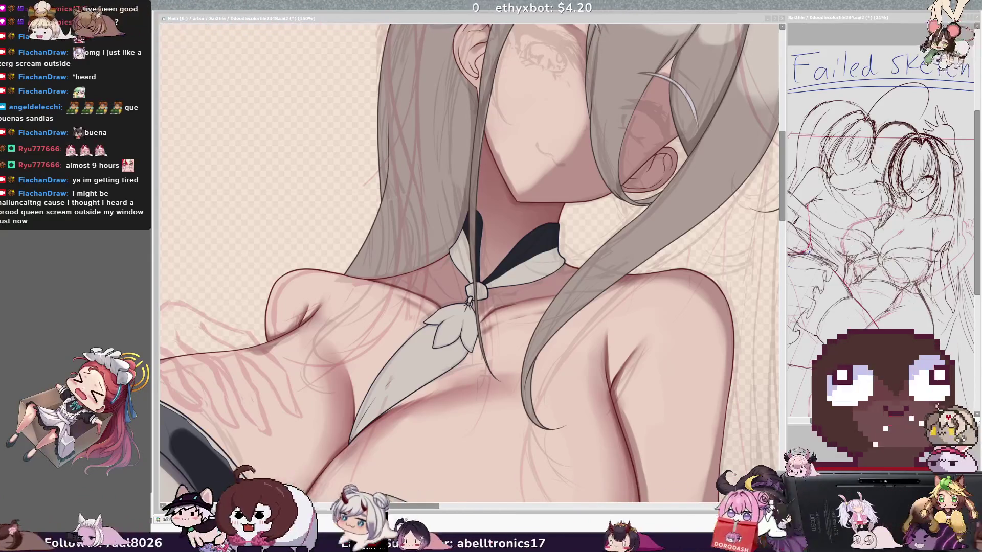
Step: Shrink the brush to 8 px and paint a darker stroke along the left shoulder crease
click(405, 267)
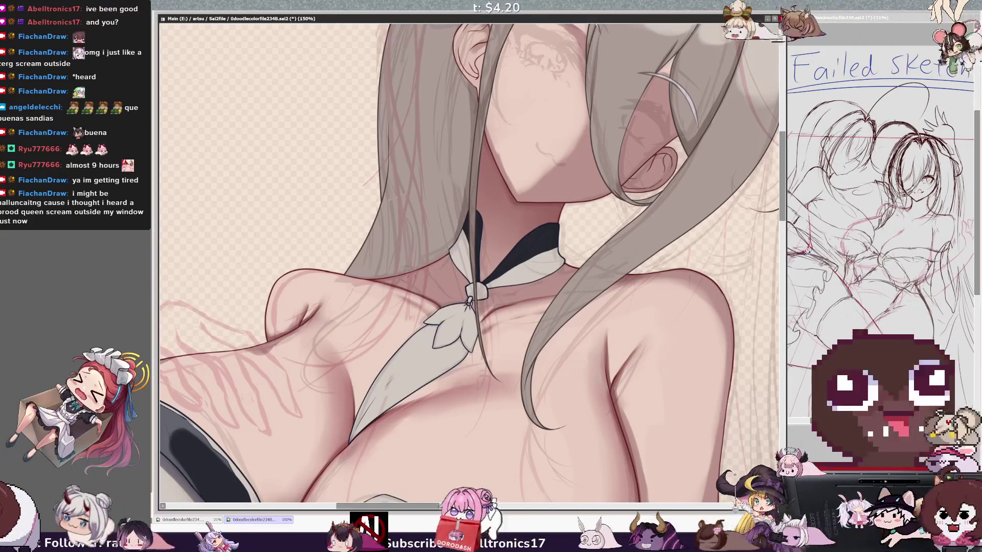
key(bracketleft)
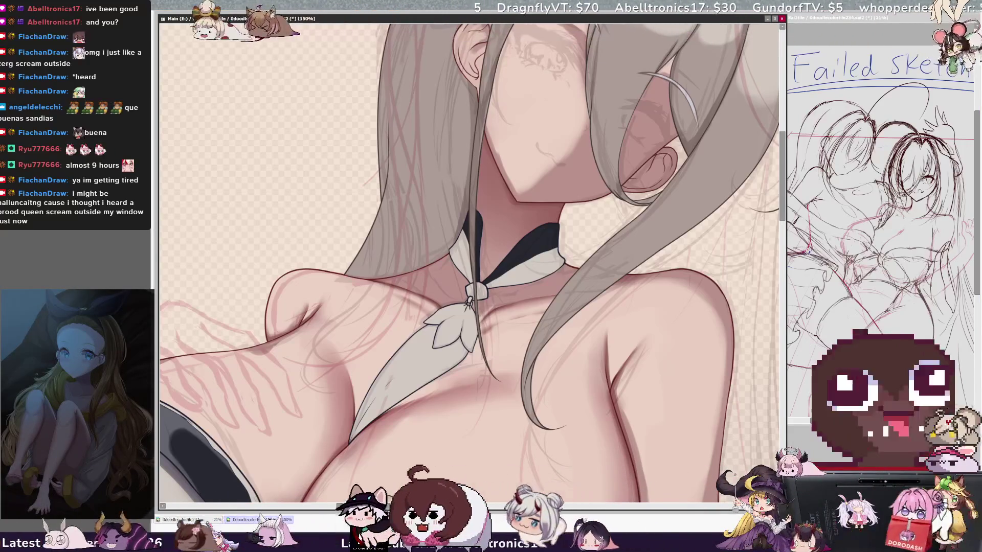
key(bracketleft)
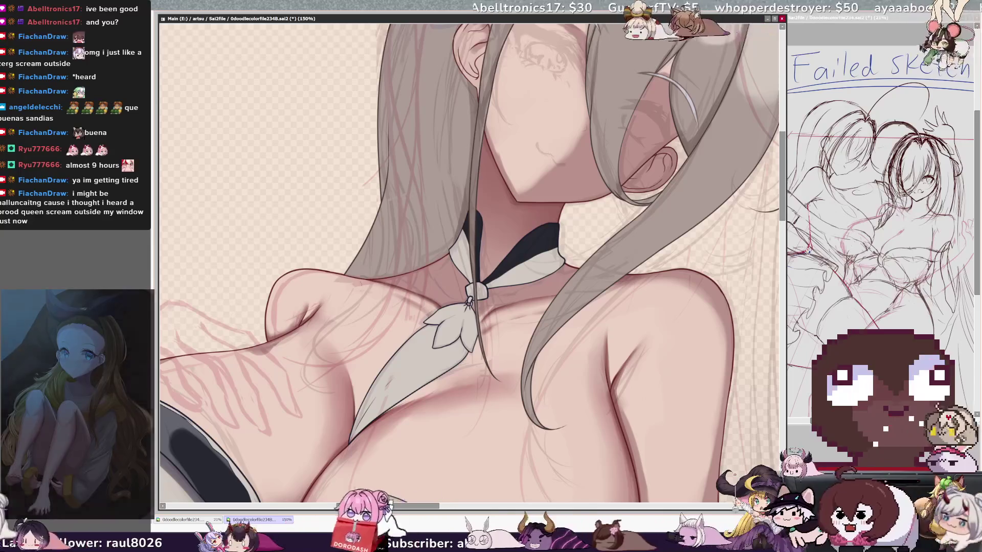
key(bracketleft)
key(bracketleft)
key(bracketleft)
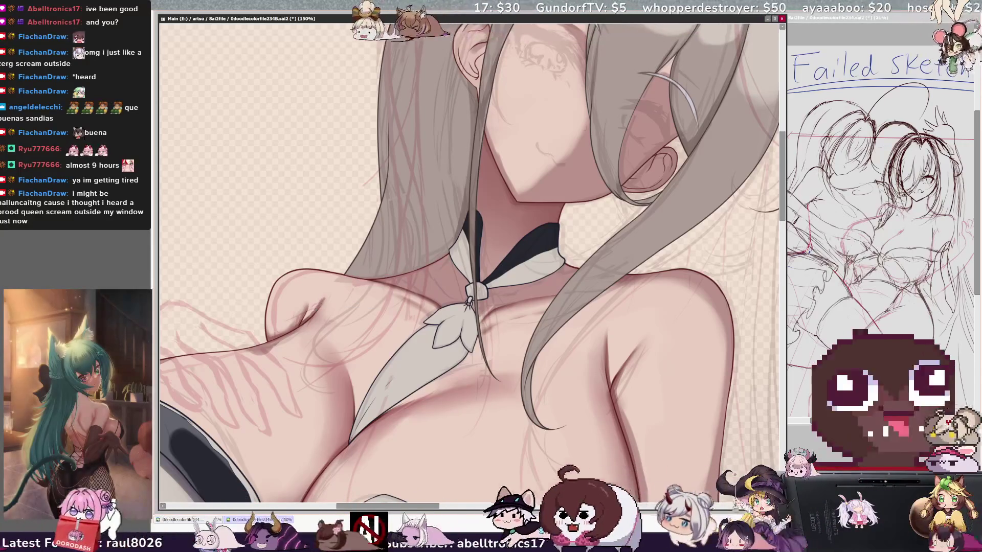
drag(305, 312, 311, 298)
Step: Fine-tune the brush size to around 10 px for touching up the surrounding skin
key(bracketleft)
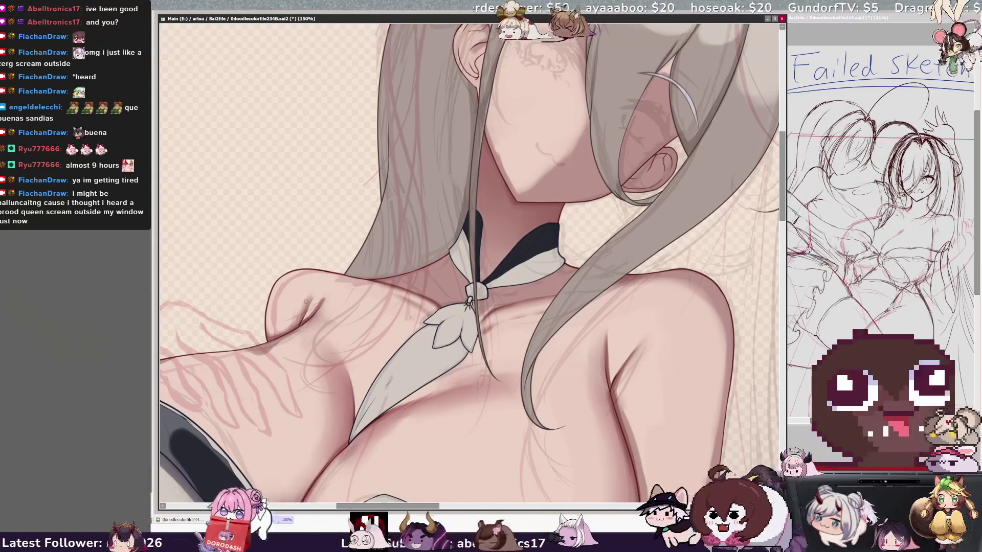
key(bracketleft)
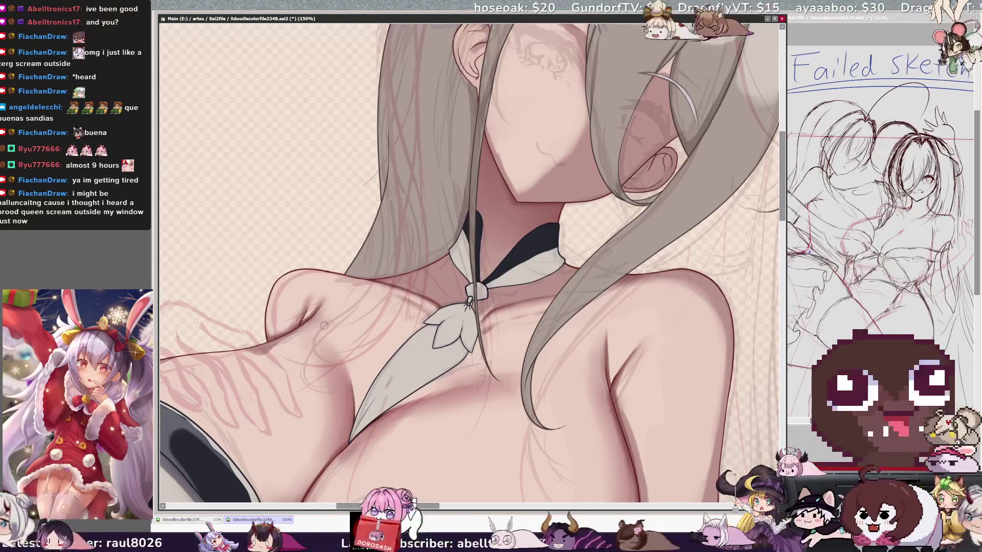
key(bracketleft)
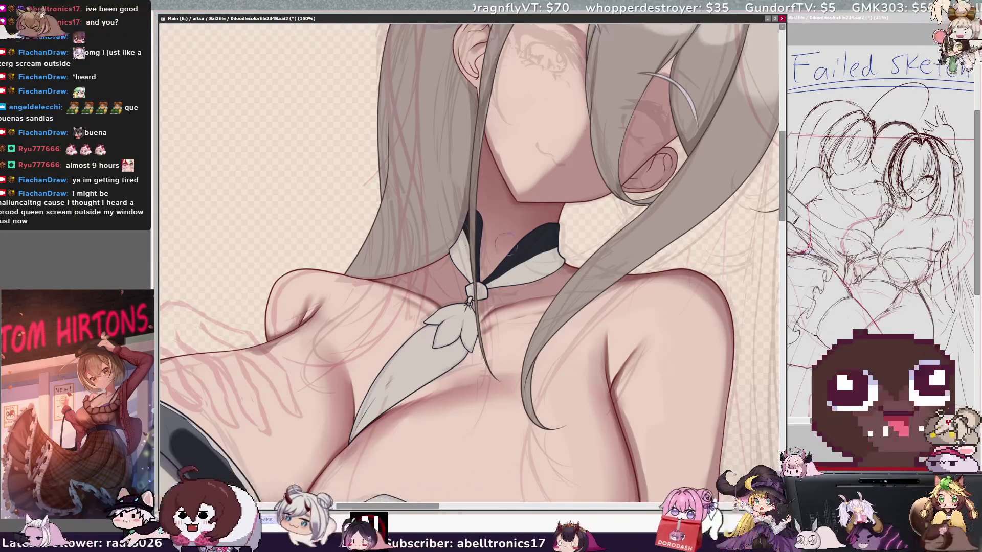
key(bracketleft)
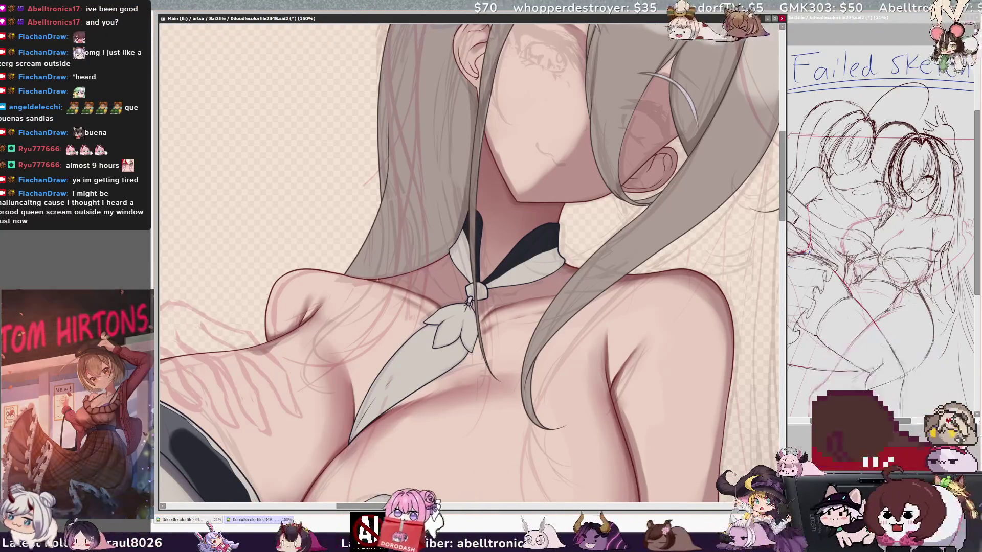
key(bracketright)
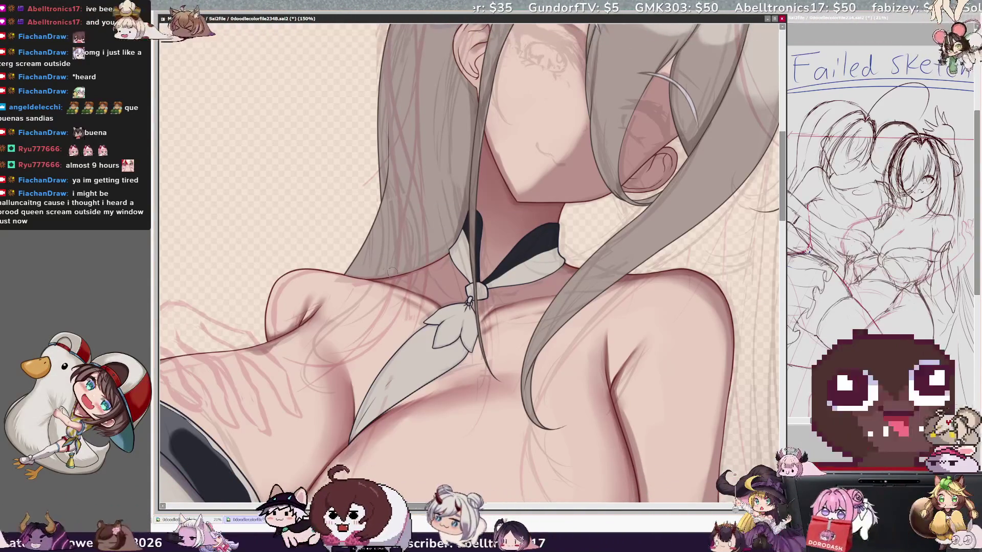